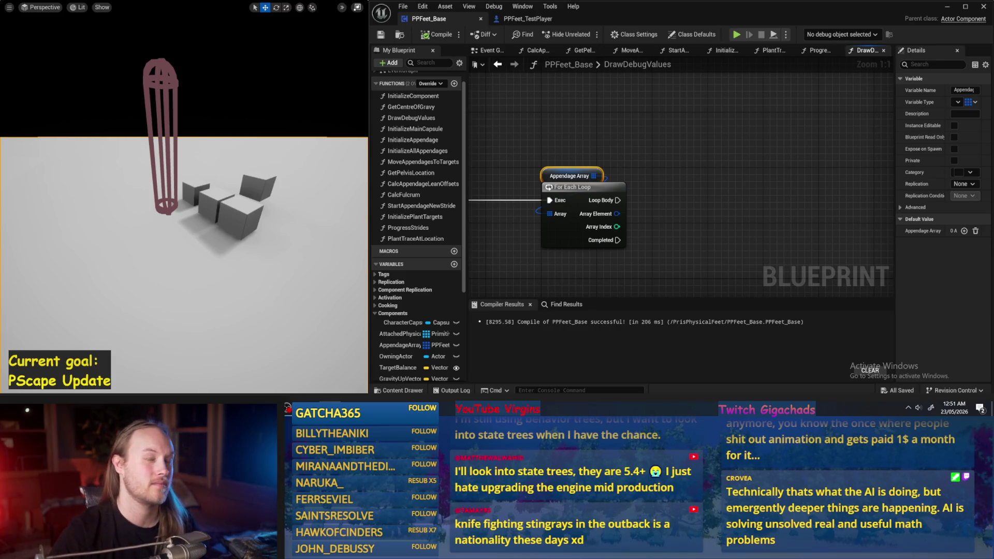
# Deselect the For Each Loop over Appendage Array and recompile PPFeet_Base successfully
pyautogui.moveTo(696, 228); pyautogui.dragTo(730, 188)
pyautogui.click(730, 188)
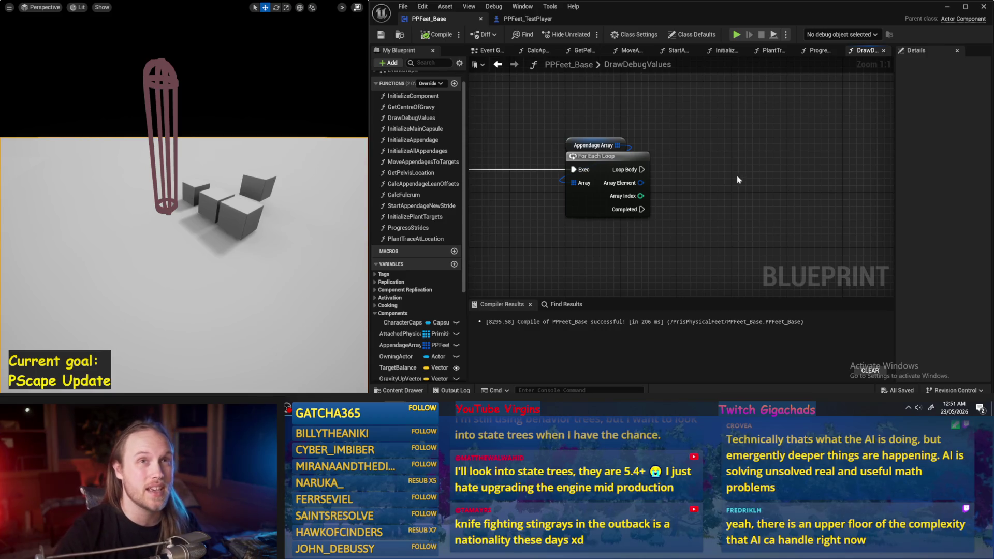
pyautogui.moveTo(738, 179); pyautogui.dragTo(716, 195)
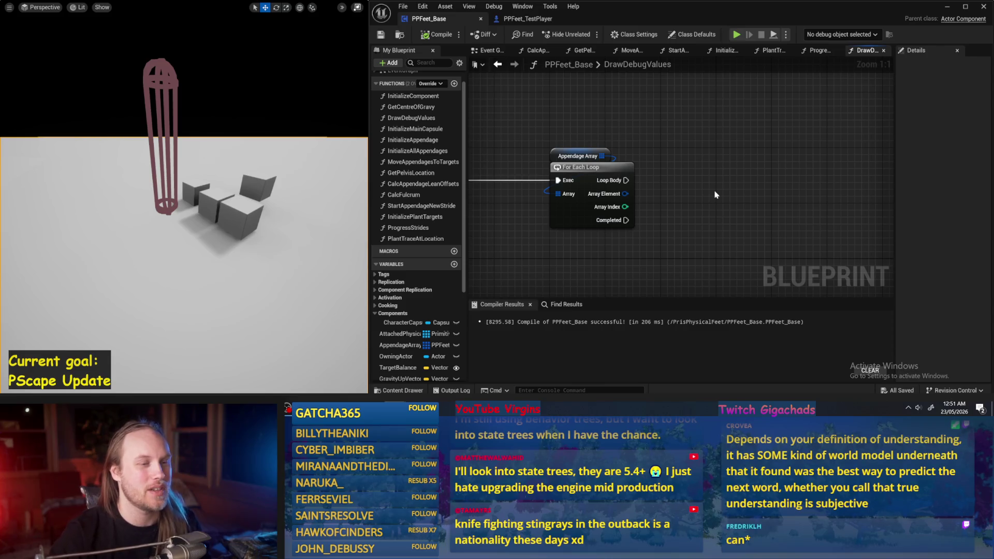
pyautogui.click(435, 34)
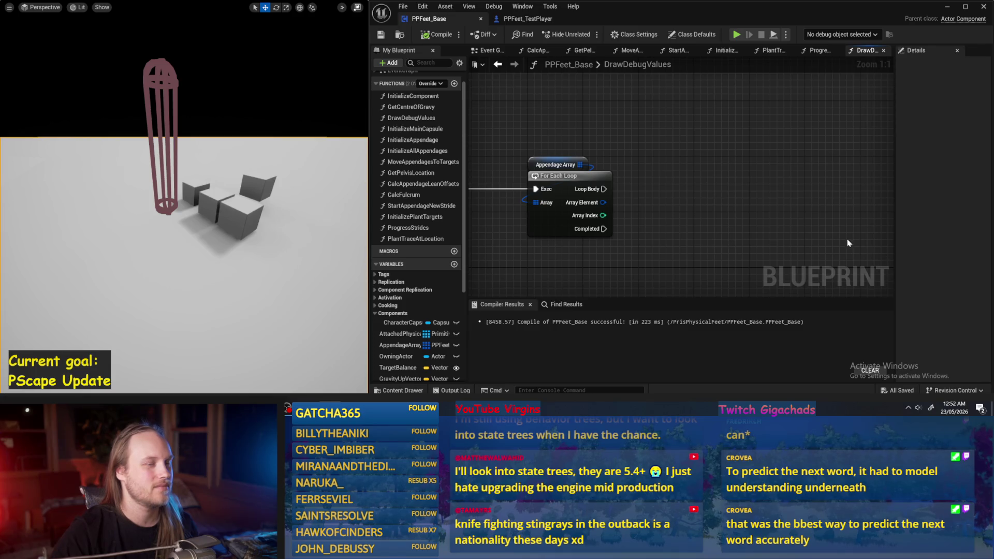
pyautogui.scroll(-2, 717, 181)
# Move the For Each Loop node further left, then compile and save PPFeet_Base
pyautogui.moveTo(791, 153)
pyautogui.mouseDown()
pyautogui.moveTo(684, 119)
pyautogui.moveTo(667, 198)
pyautogui.moveTo(539, 191)
pyautogui.mouseUp()
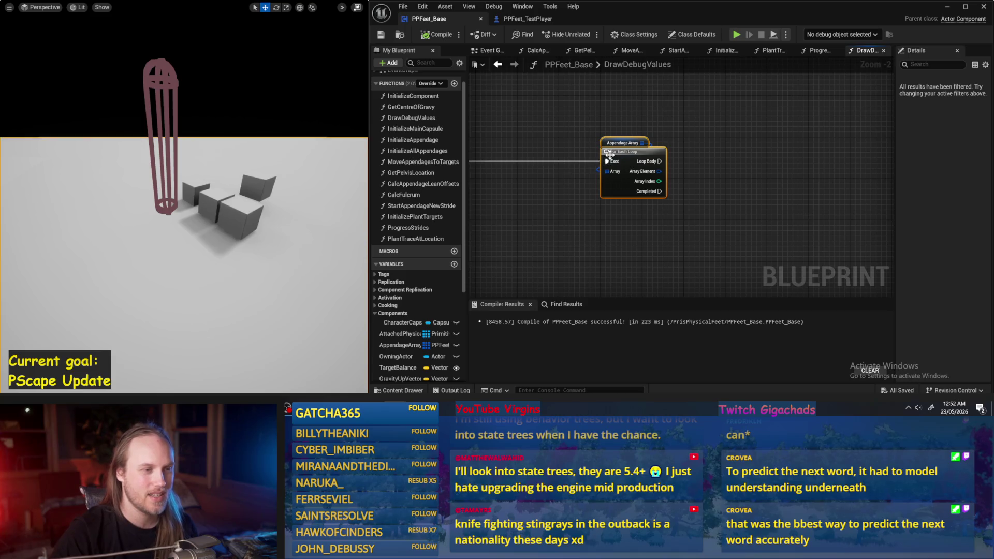
pyautogui.moveTo(609, 158); pyautogui.dragTo(570, 161)
pyautogui.scroll(1, 570, 161)
pyautogui.click(724, 160)
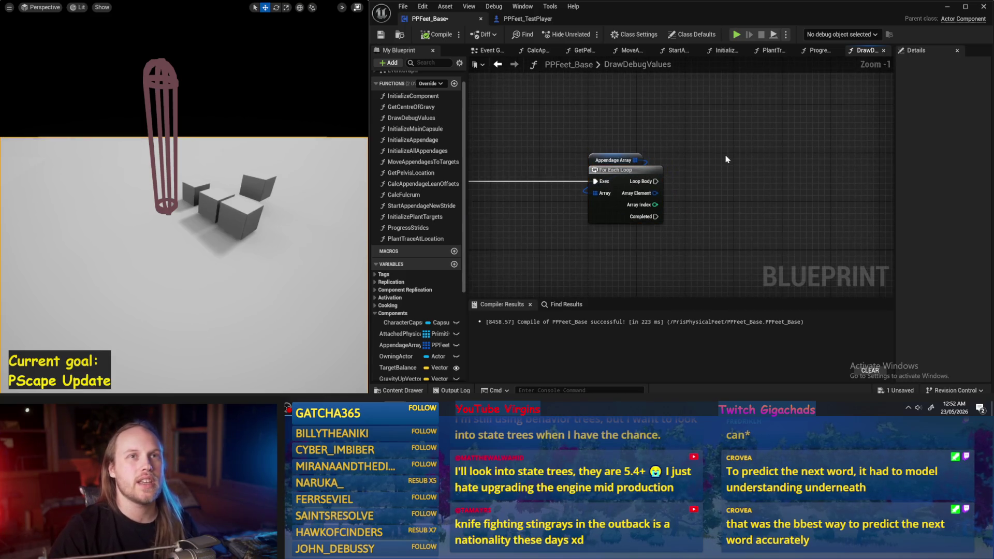
pyautogui.moveTo(724, 159); pyautogui.dragTo(688, 172)
pyautogui.click(435, 35)
pyautogui.click(379, 35)
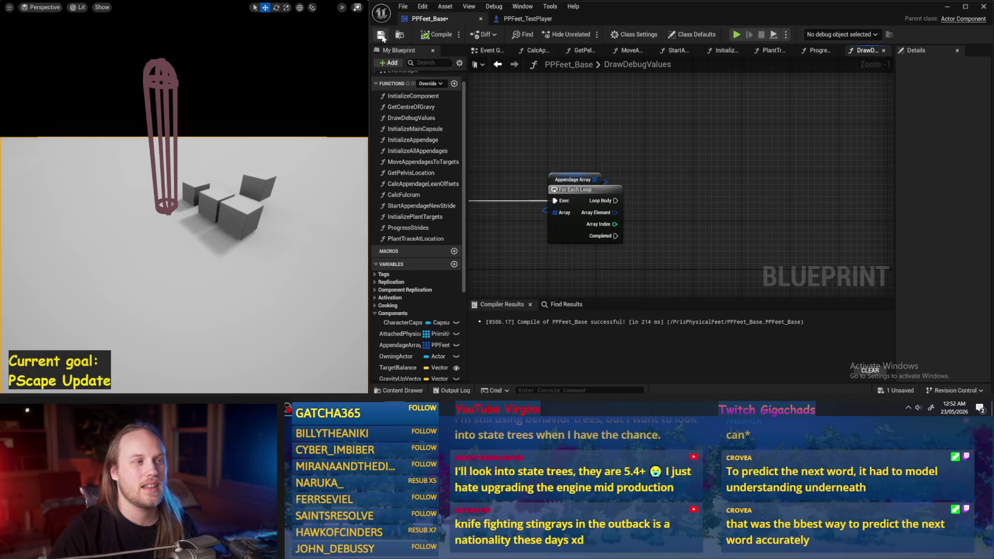
pyautogui.moveTo(613, 152); pyautogui.dragTo(644, 163)
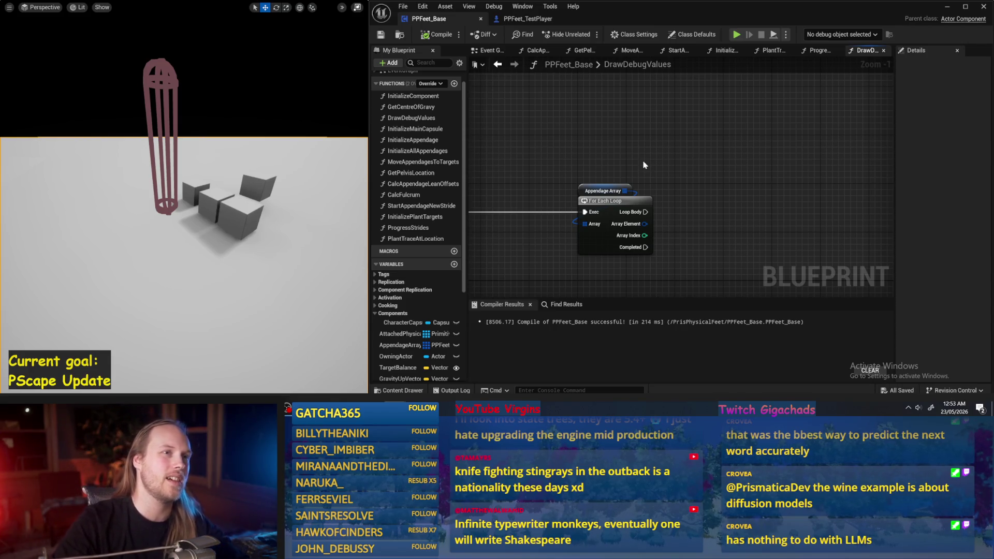
# Recompile PPFeet_Base twice and bring the Draw Debug Arrow node into view
pyautogui.moveTo(689, 191)
pyautogui.mouseDown()
pyautogui.moveTo(692, 131)
pyautogui.moveTo(689, 166)
pyautogui.mouseUp()
pyautogui.click(437, 34)
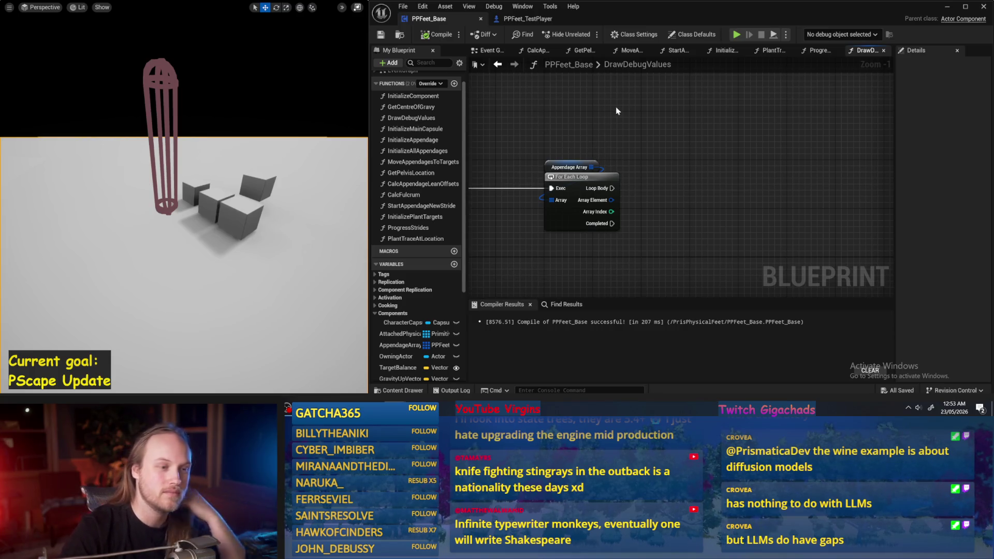
pyautogui.moveTo(667, 165)
pyautogui.mouseDown()
pyautogui.moveTo(662, 149)
pyautogui.moveTo(672, 166)
pyautogui.mouseUp()
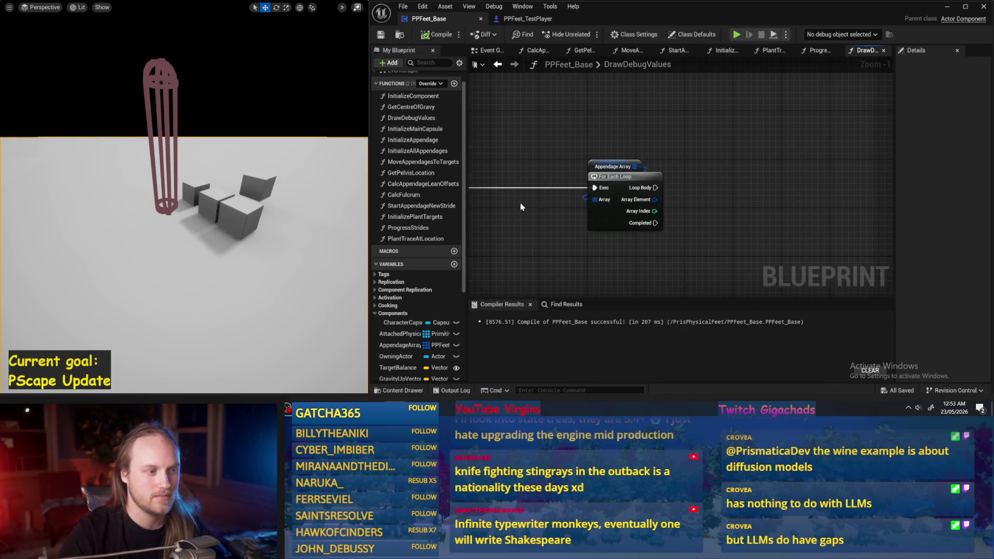
pyautogui.moveTo(520, 202); pyautogui.dragTo(507, 161)
pyautogui.click(438, 34)
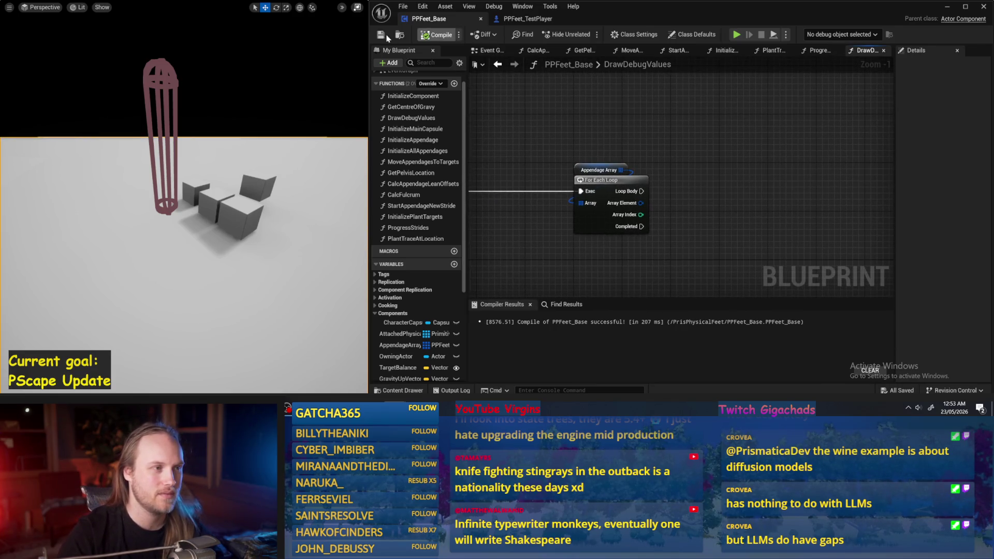
pyautogui.moveTo(577, 137)
pyautogui.mouseDown()
pyautogui.moveTo(784, 164)
pyautogui.moveTo(673, 137)
pyautogui.mouseUp()
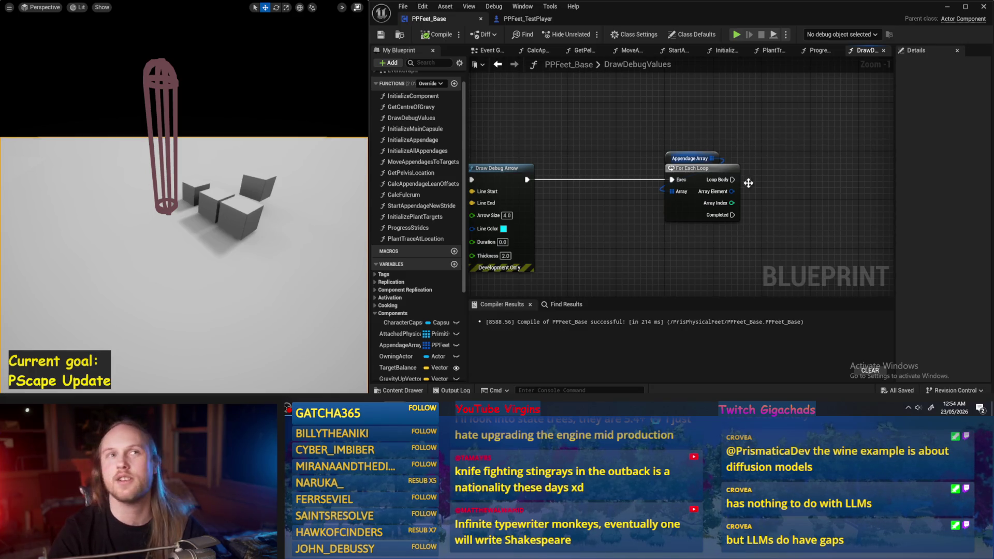
# Zoom the DrawDebugValues graph to 1:1 on the For Each Loop and recompile (216 ms)
pyautogui.moveTo(857, 192); pyautogui.dragTo(749, 170)
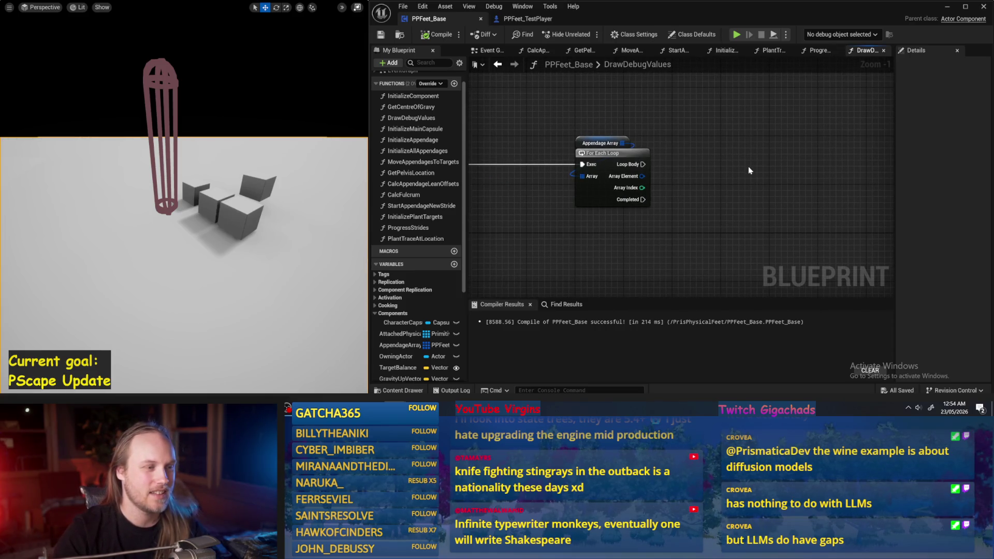
pyautogui.moveTo(713, 183)
pyautogui.mouseDown()
pyautogui.moveTo(643, 176)
pyautogui.moveTo(743, 177)
pyautogui.moveTo(694, 182)
pyautogui.mouseUp()
pyautogui.scroll(1, 694, 182)
pyautogui.click(425, 36)
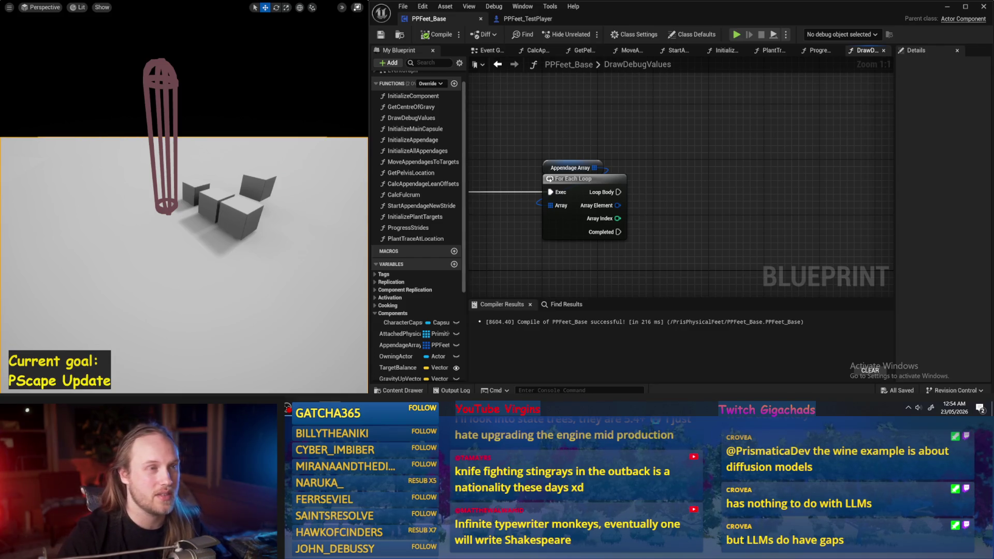
pyautogui.moveTo(737, 200)
pyautogui.mouseDown()
pyautogui.moveTo(770, 214)
pyautogui.moveTo(676, 188)
pyautogui.mouseUp()
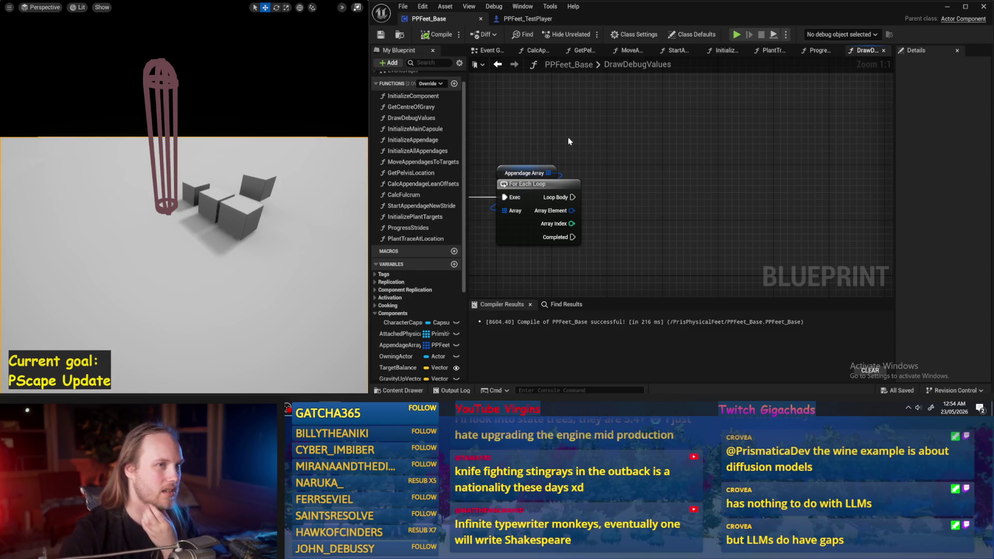
# Recompile PPFeet_Base and bring the Draw Debug Arrow and loop nodes into view
pyautogui.moveTo(648, 219); pyautogui.dragTo(671, 201)
pyautogui.click(437, 34)
pyautogui.moveTo(663, 230); pyautogui.dragTo(651, 230)
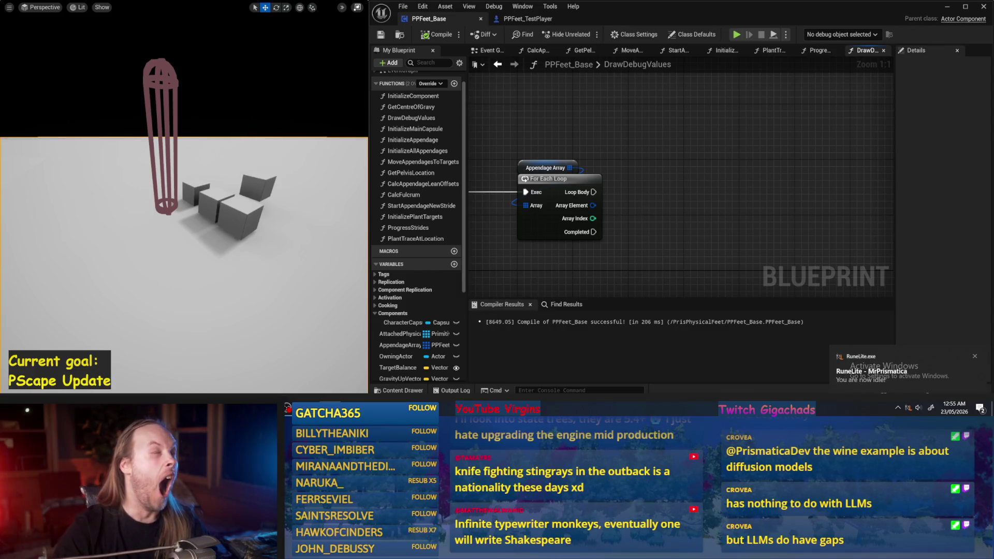
pyautogui.scroll(-1, 695, 162)
pyautogui.moveTo(695, 162); pyautogui.dragTo(616, 158)
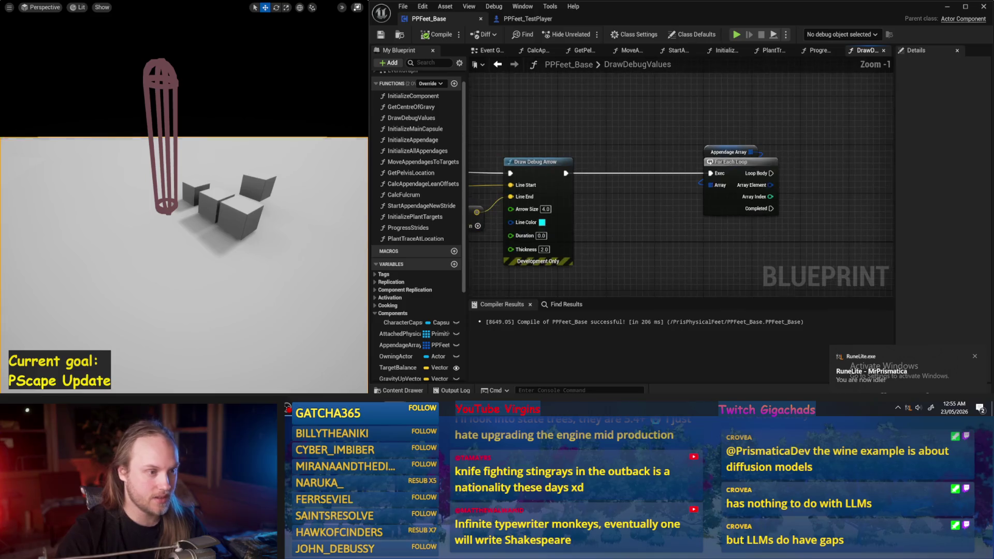
pyautogui.scroll(1, 844, 144)
# Break the loop's Array Element with a Break PPFeet Appendage Struct node showing all pins
pyautogui.moveTo(717, 173); pyautogui.dragTo(694, 173)
pyautogui.moveTo(586, 174); pyautogui.dragTo(667, 199)
pyautogui.click(692, 233)
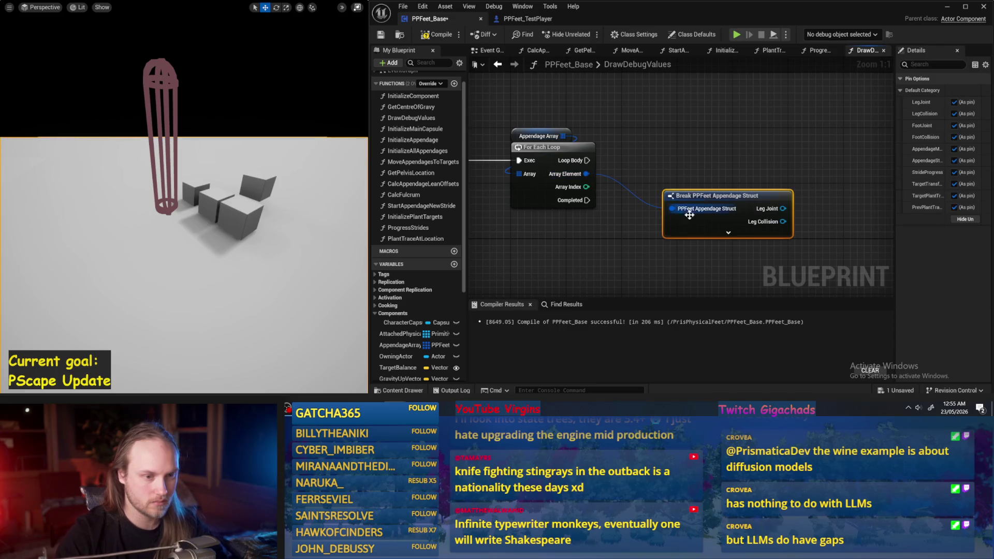
pyautogui.click(711, 234)
pyautogui.scroll(-1, 745, 191)
pyautogui.moveTo(648, 212); pyautogui.dragTo(615, 223)
pyautogui.click(728, 184)
# Look over the new break node, then compile and save PPFeet_Base (206 ms)
pyautogui.moveTo(728, 184)
pyautogui.mouseDown()
pyautogui.moveTo(679, 228)
pyautogui.moveTo(643, 238)
pyautogui.moveTo(753, 231)
pyautogui.moveTo(637, 247)
pyautogui.moveTo(718, 158)
pyautogui.mouseUp()
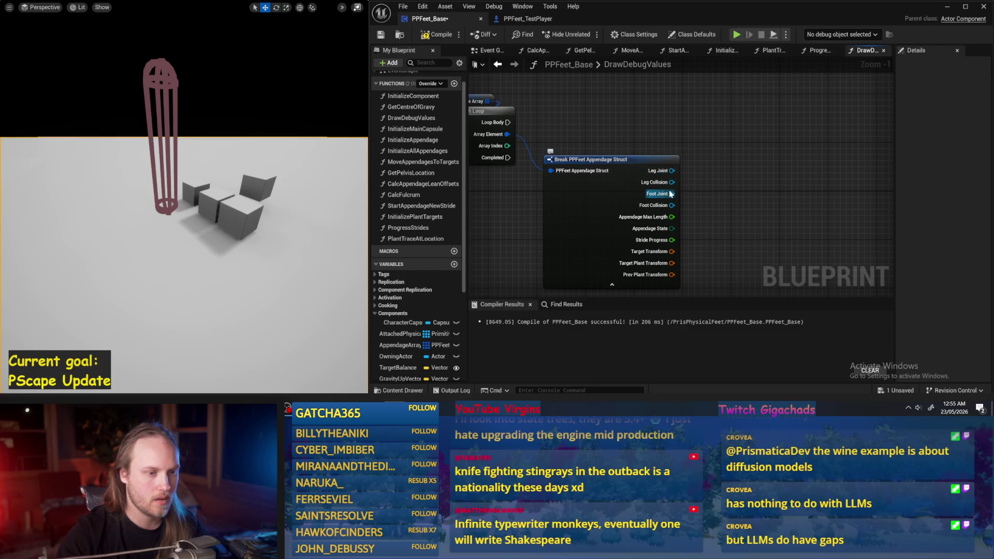
pyautogui.moveTo(707, 204); pyautogui.dragTo(702, 185)
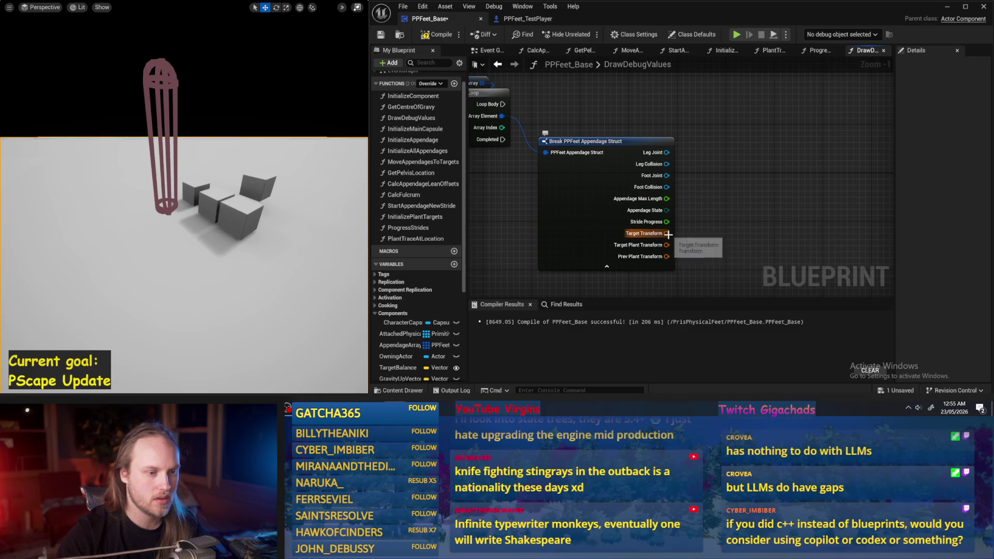
pyautogui.moveTo(667, 234)
pyautogui.mouseDown()
pyautogui.moveTo(673, 210)
pyautogui.moveTo(654, 236)
pyautogui.mouseUp()
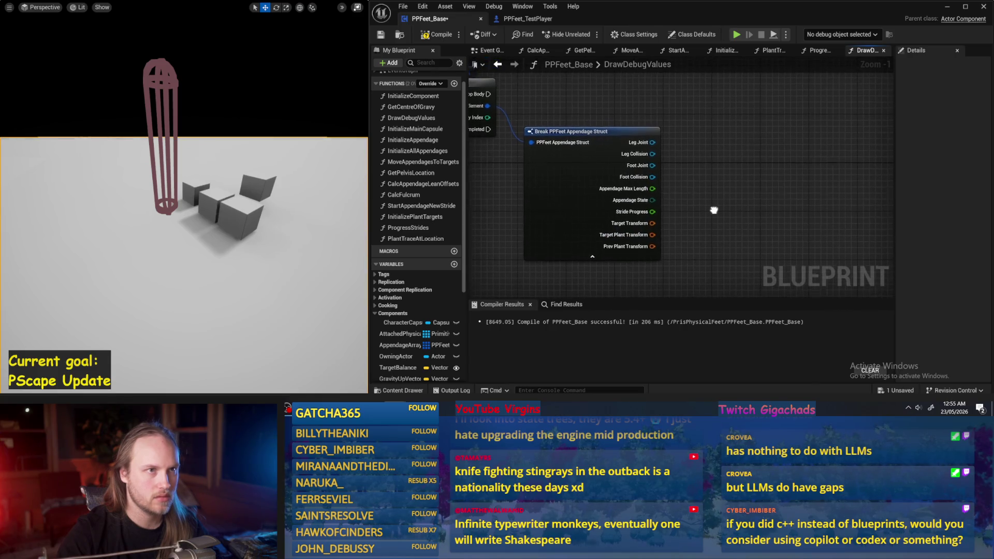
pyautogui.moveTo(714, 214); pyautogui.dragTo(723, 205)
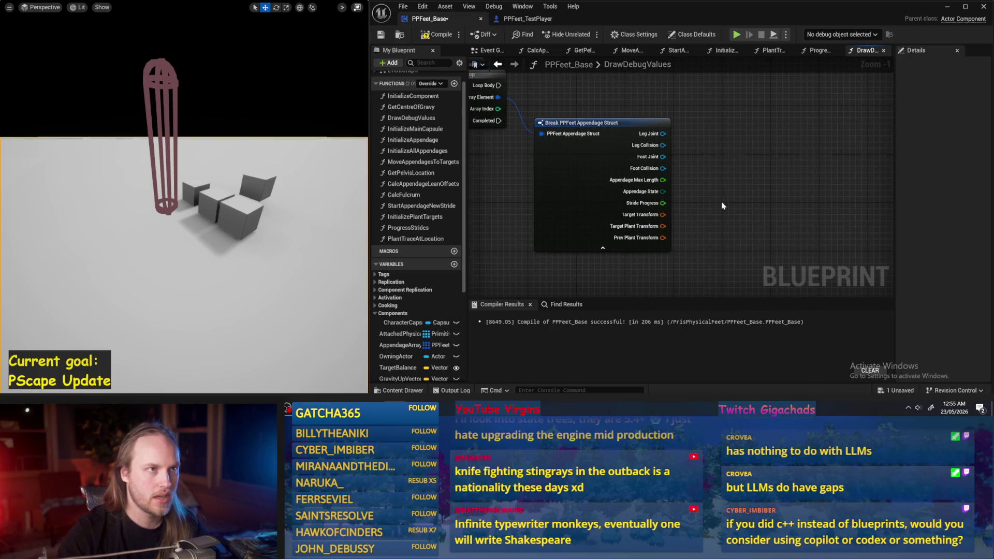
pyautogui.moveTo(711, 150)
pyautogui.mouseDown()
pyautogui.moveTo(698, 163)
pyautogui.moveTo(677, 159)
pyautogui.mouseUp()
pyautogui.click(437, 34)
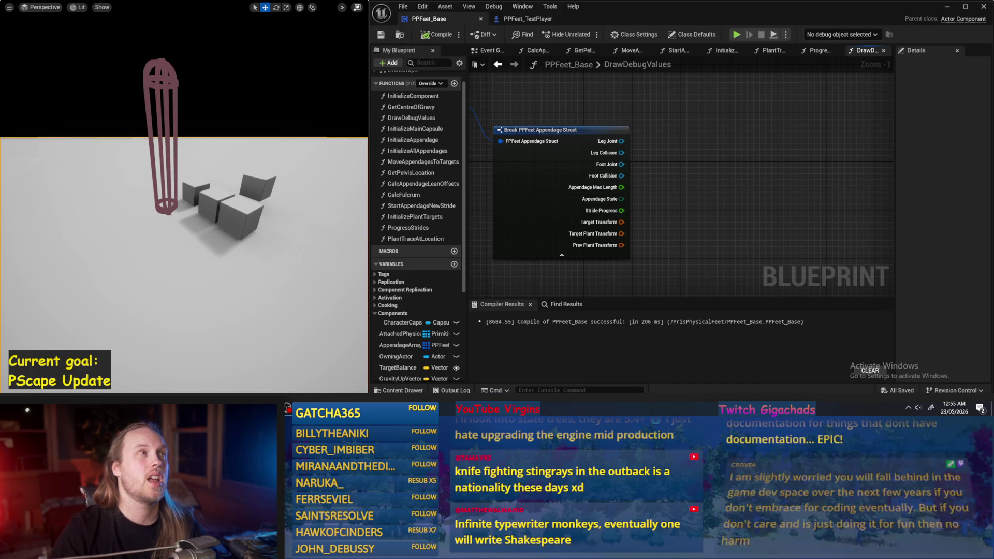
# Move the Break PPFeet Appendage Struct node left beside the For Each Loop
pyautogui.moveTo(721, 239)
pyautogui.mouseDown()
pyautogui.moveTo(754, 210)
pyautogui.moveTo(725, 195)
pyautogui.moveTo(743, 156)
pyautogui.moveTo(797, 150)
pyautogui.moveTo(715, 207)
pyautogui.moveTo(663, 208)
pyautogui.moveTo(800, 179)
pyautogui.mouseUp()
pyautogui.moveTo(673, 156)
pyautogui.mouseDown()
pyautogui.moveTo(686, 169)
pyautogui.moveTo(657, 180)
pyautogui.moveTo(569, 180)
pyautogui.moveTo(571, 170)
pyautogui.mouseUp()
pyautogui.click(741, 171)
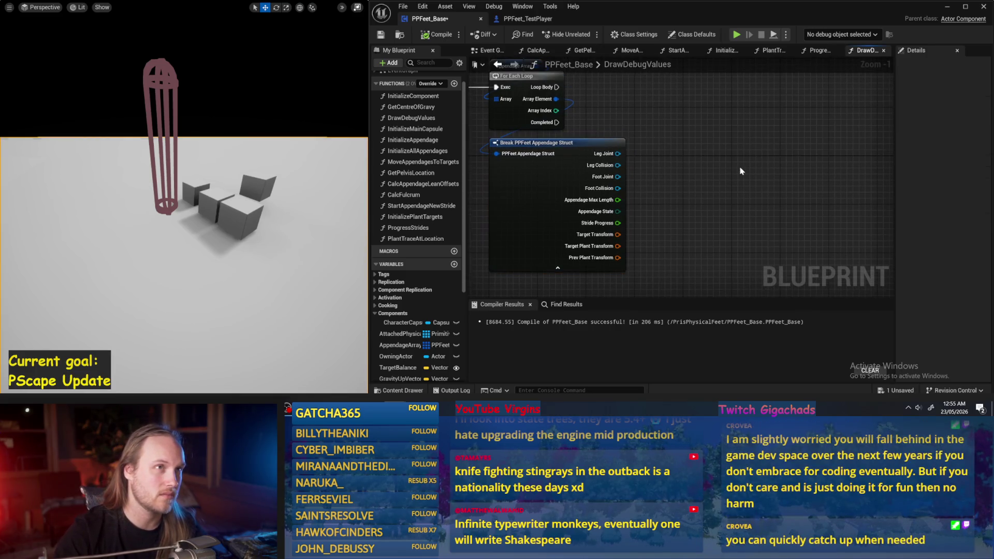
pyautogui.moveTo(740, 171); pyautogui.dragTo(703, 150)
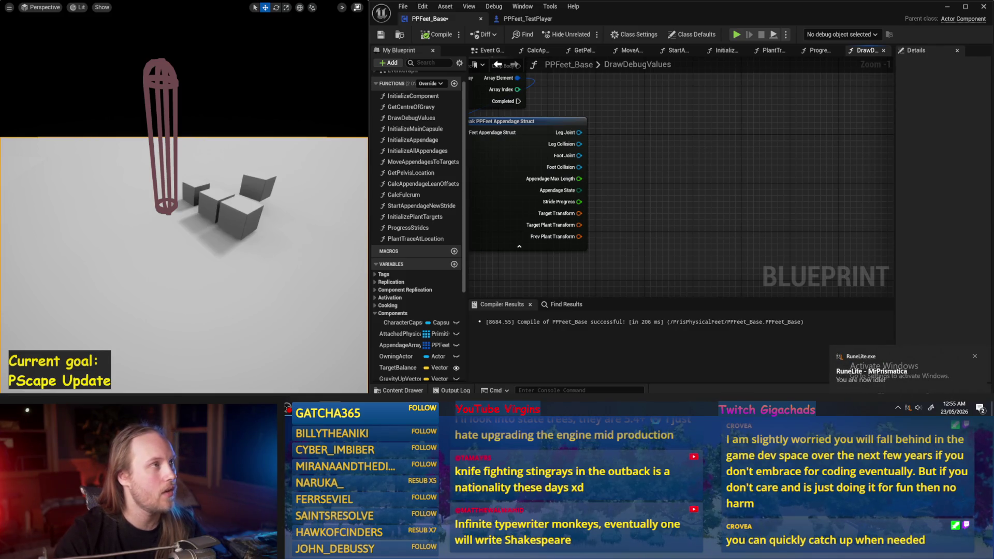
pyautogui.moveTo(660, 147); pyautogui.dragTo(684, 166)
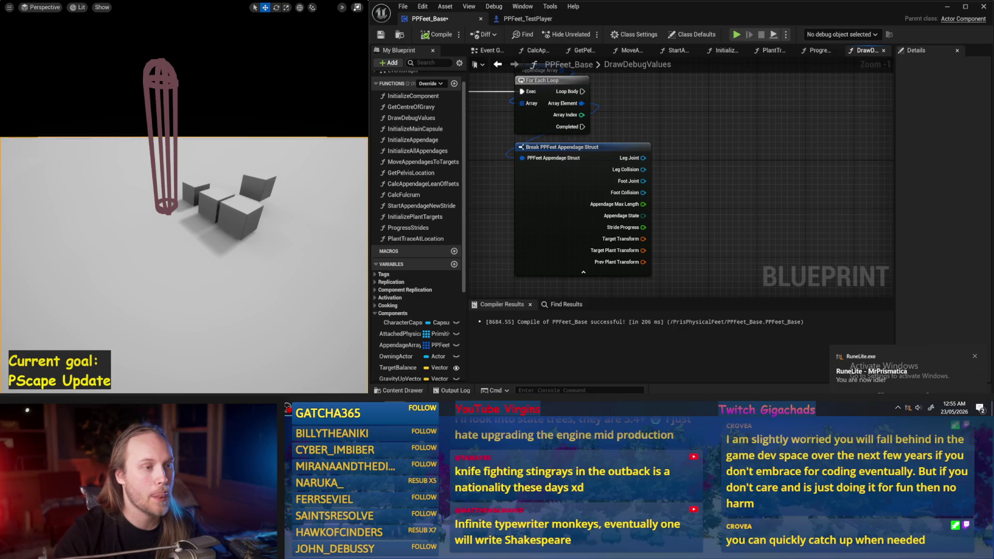
pyautogui.moveTo(638, 140); pyautogui.dragTo(657, 157)
# Compile and save PPFeet_Base, then pull a wire from the loop's Loop Body
pyautogui.click(442, 34)
pyautogui.click(380, 35)
pyautogui.moveTo(752, 229); pyautogui.dragTo(727, 193)
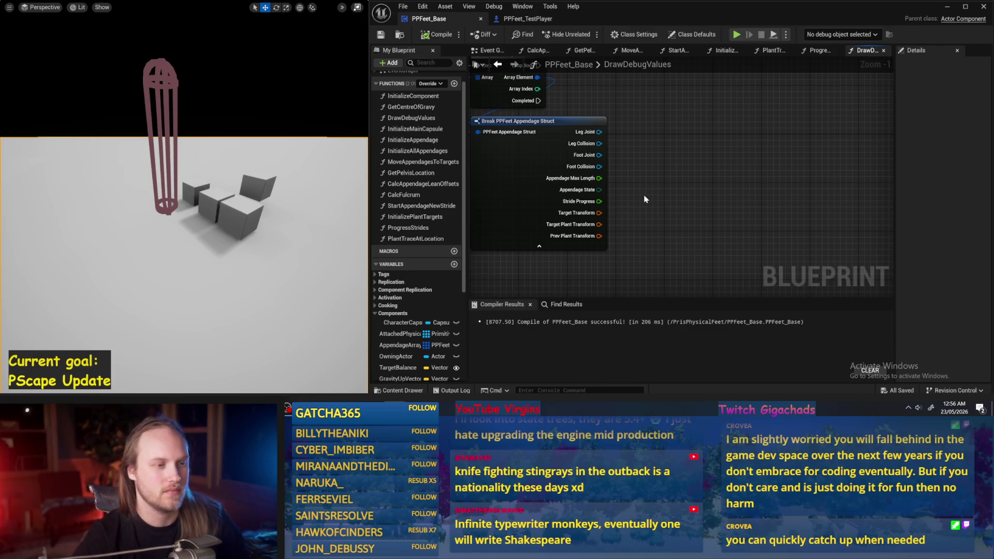
pyautogui.moveTo(624, 217)
pyautogui.mouseDown()
pyautogui.moveTo(712, 160)
pyautogui.moveTo(690, 194)
pyautogui.moveTo(725, 172)
pyautogui.moveTo(697, 185)
pyautogui.mouseUp()
pyautogui.moveTo(568, 102); pyautogui.dragTo(783, 110)
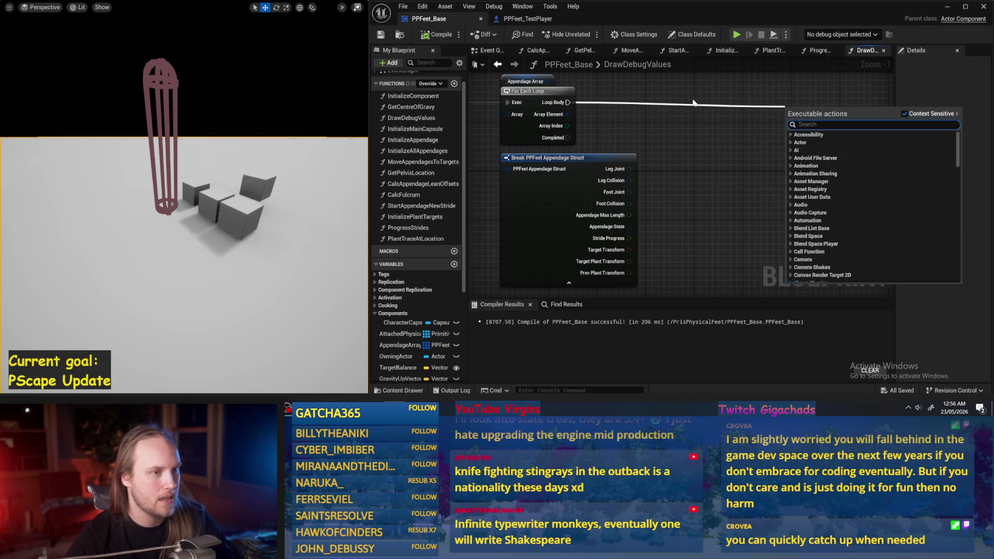
# Add a Reroute Node on the Loop Body wire and shift it right
pyautogui.moveTo(694, 105); pyautogui.dragTo(673, 119)
pyautogui.moveTo(547, 116); pyautogui.dragTo(705, 119)
pyautogui.write('reroute')
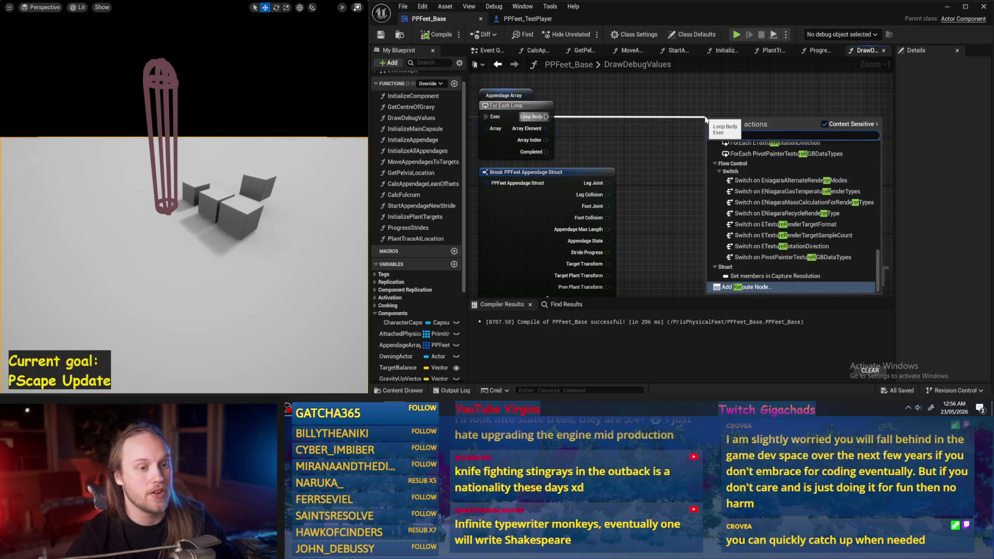
pyautogui.press('Return')
pyautogui.moveTo(710, 116); pyautogui.dragTo(775, 119)
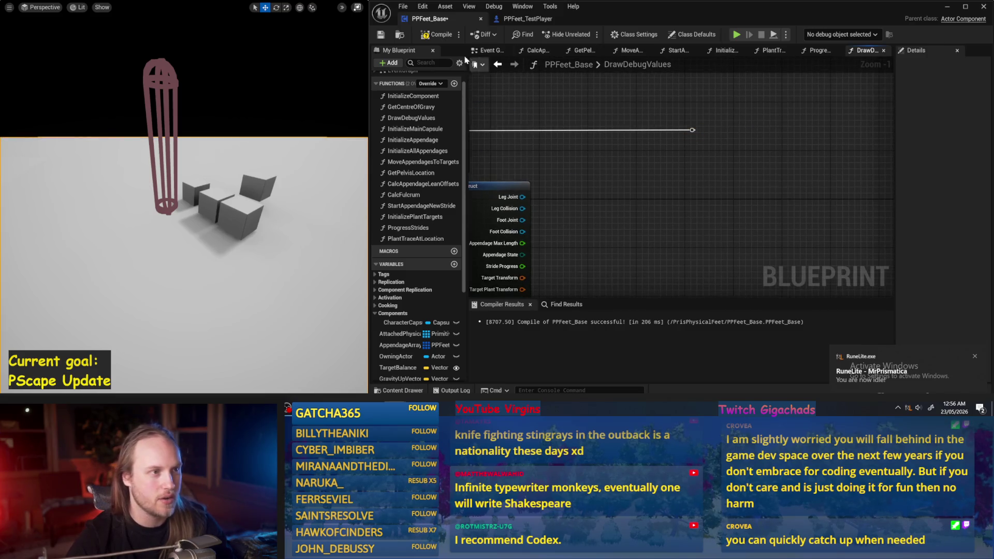
# Recompile PPFeet_Base (208 ms), dismiss the RuneLite notification, and zoom the graph out
pyautogui.click(438, 34)
pyautogui.click(382, 34)
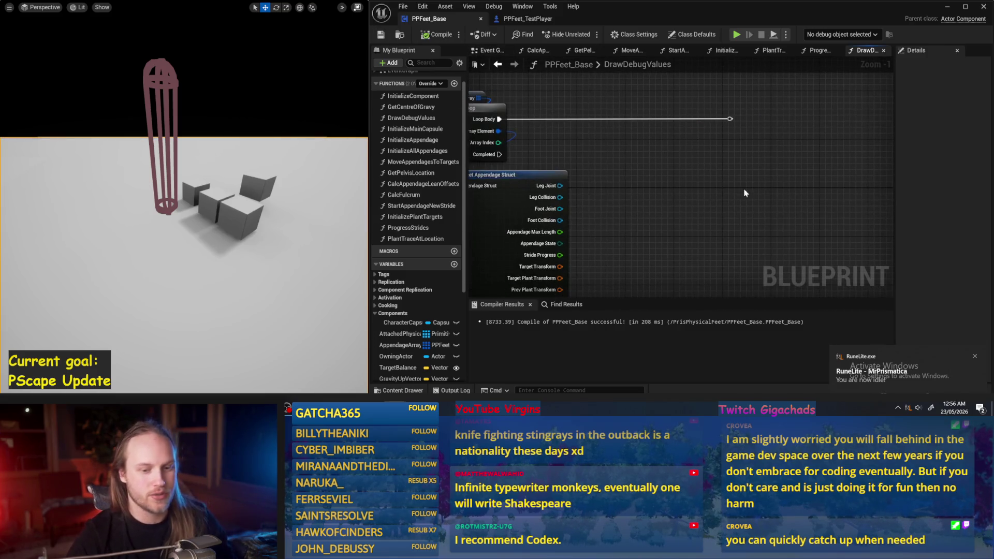
pyautogui.click(976, 358)
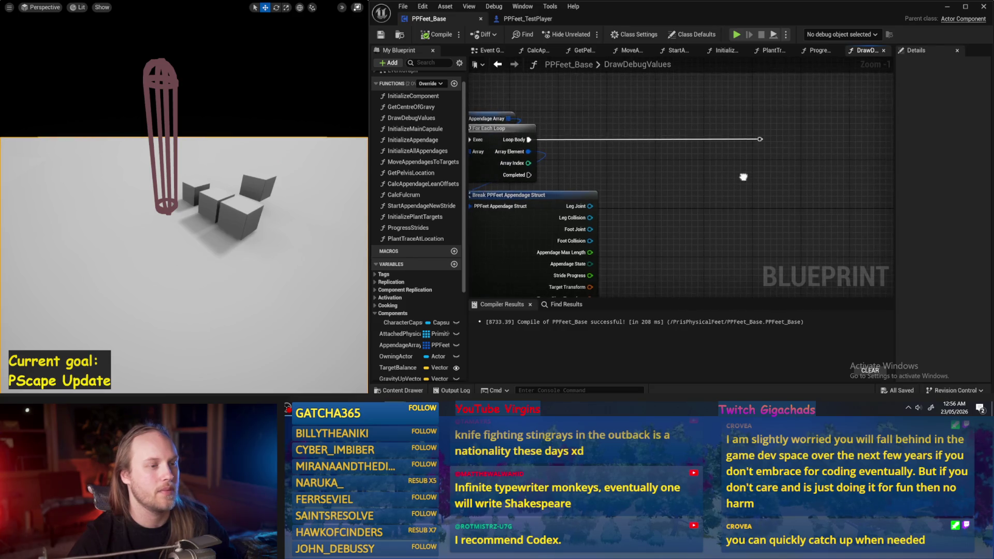
pyautogui.scroll(-1, 701, 138)
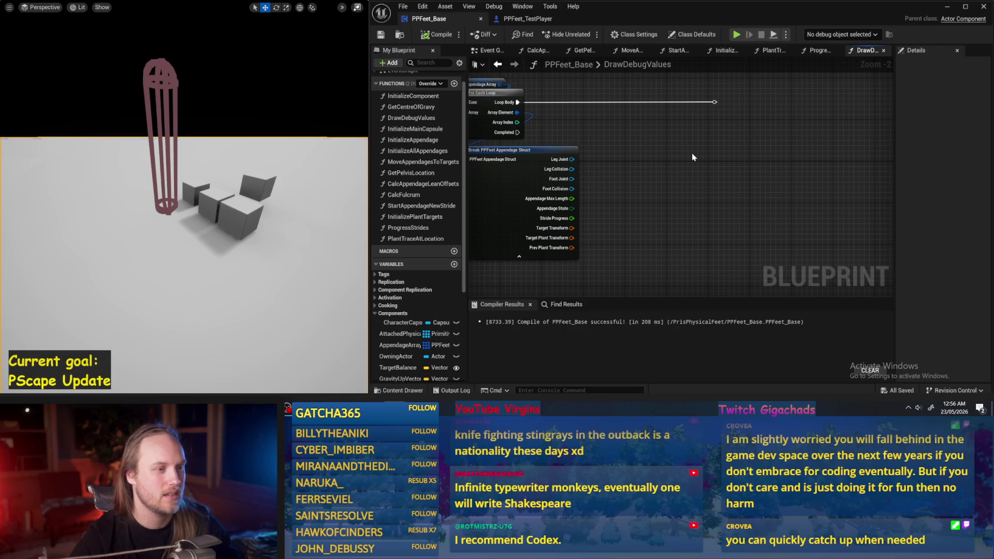
pyautogui.moveTo(692, 153); pyautogui.dragTo(752, 175)
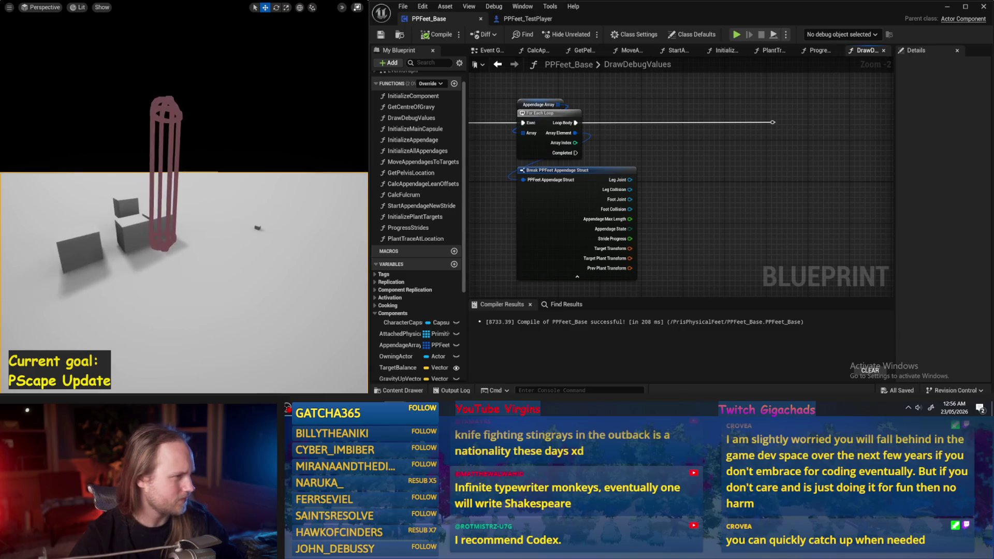
# Simulate the level with Alt+S, inspect the character capsule's traces, then stop
pyautogui.click(171, 245)
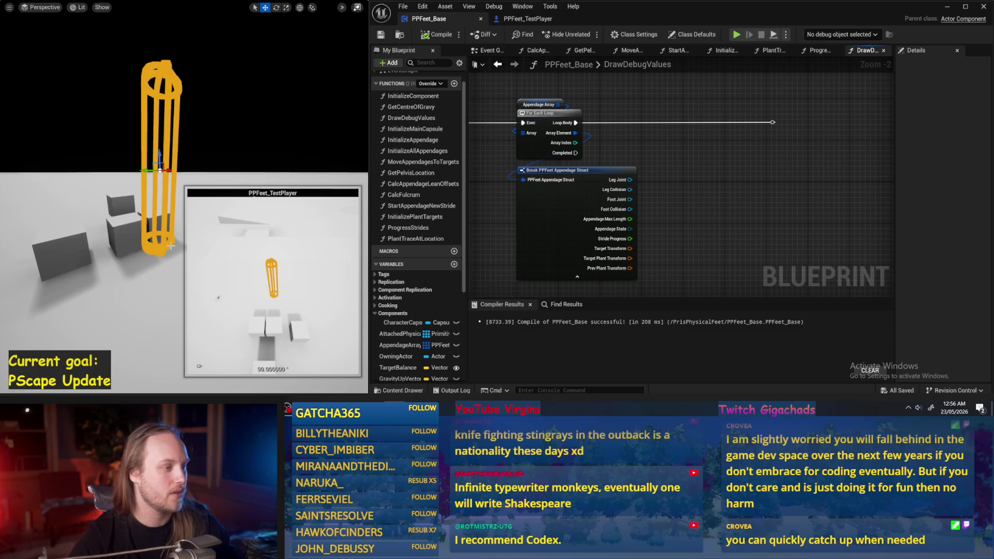
pyautogui.click(160, 261)
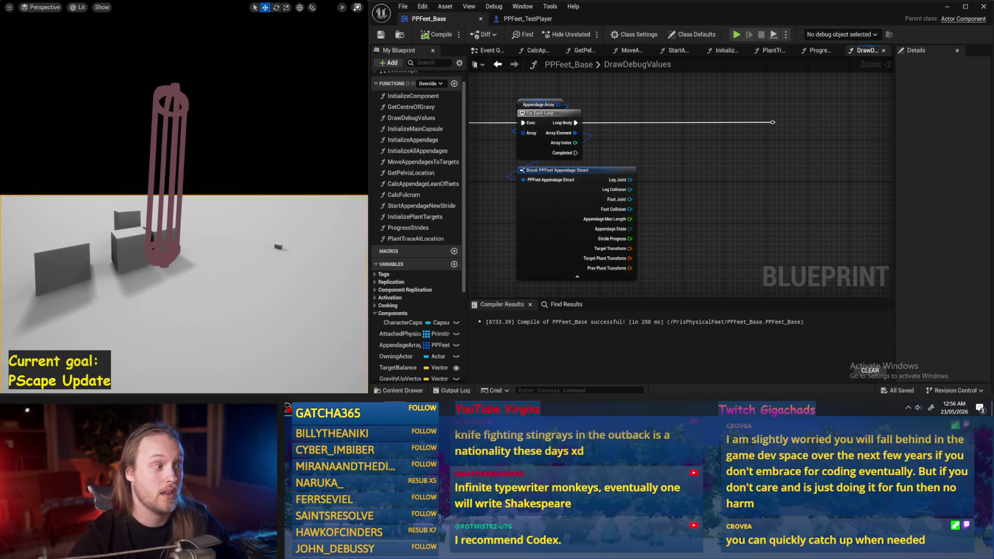
pyautogui.click(163, 250)
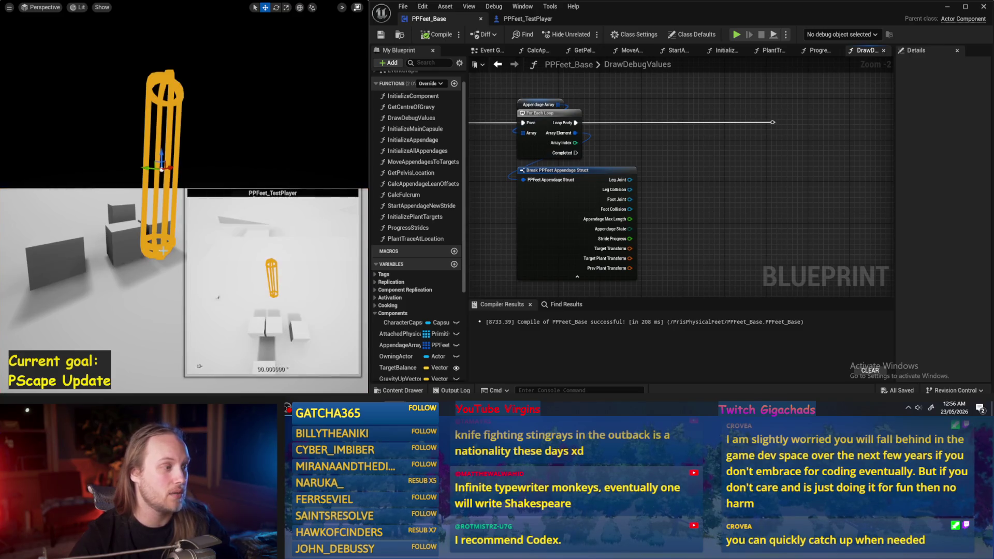
pyautogui.click(168, 265)
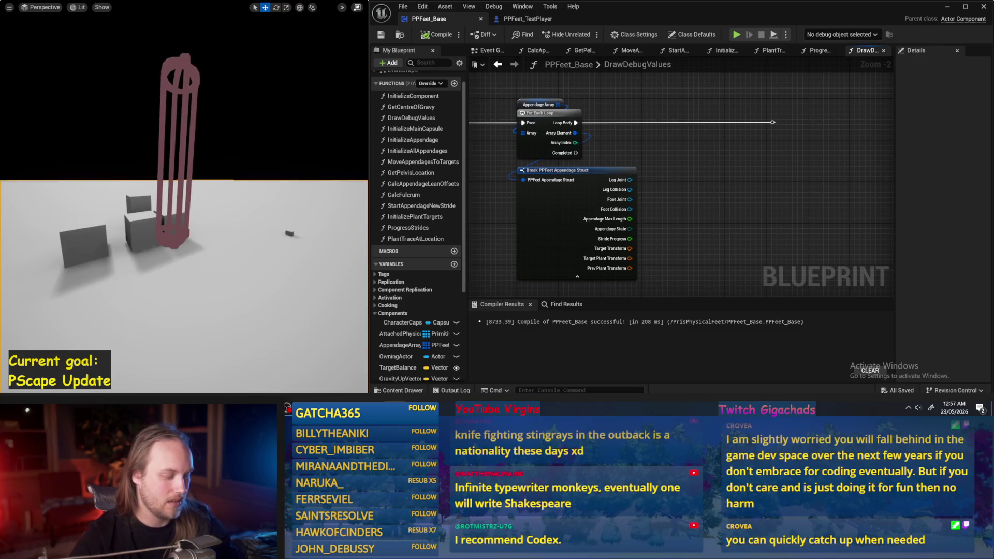
pyautogui.hotkey('alt', 's')
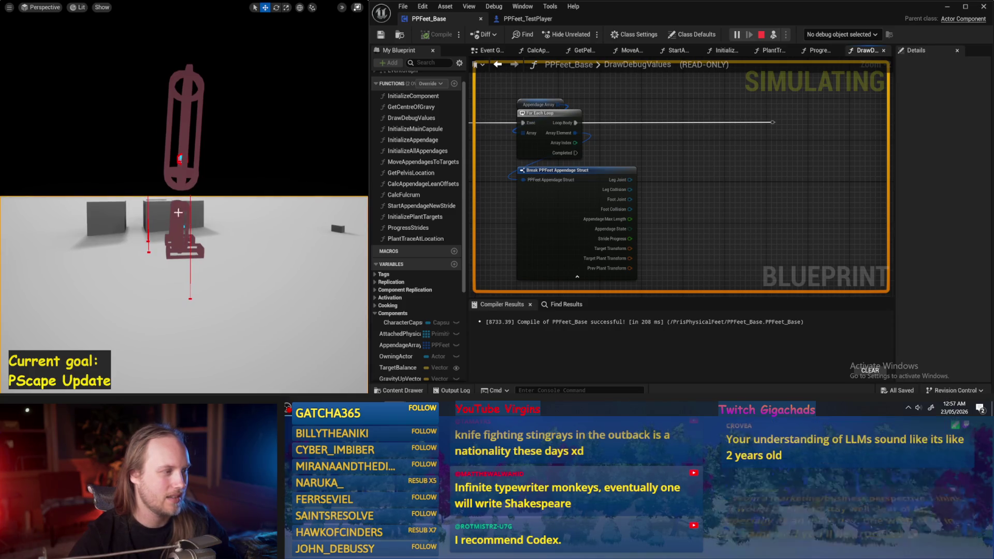
pyautogui.click(186, 234)
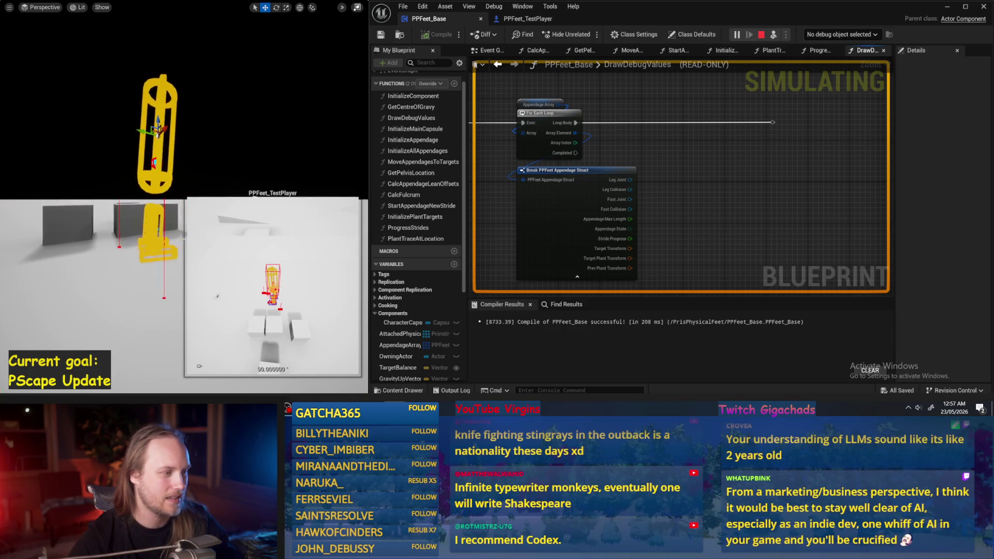
pyautogui.click(143, 226)
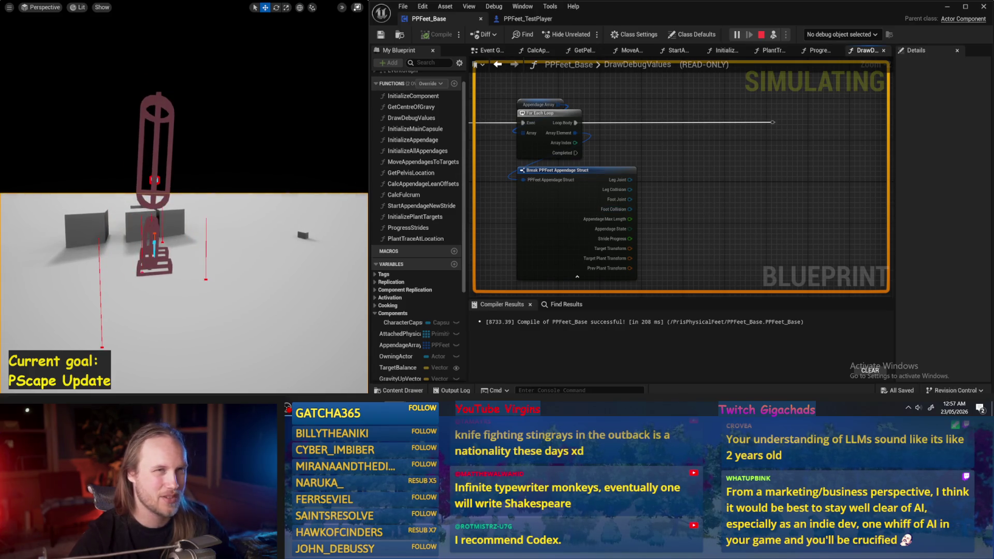
pyautogui.press('Escape')
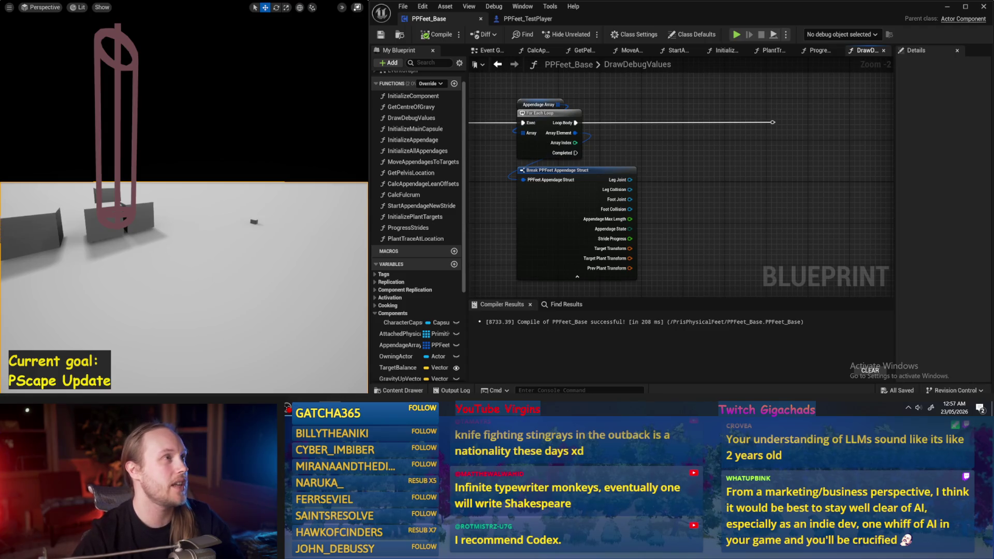
# Move the test player capsule right, undo the move, and deselect it
pyautogui.moveTo(270, 175); pyautogui.dragTo(249, 175)
pyautogui.moveTo(166, 155); pyautogui.dragTo(167, 140)
pyautogui.click(146, 110)
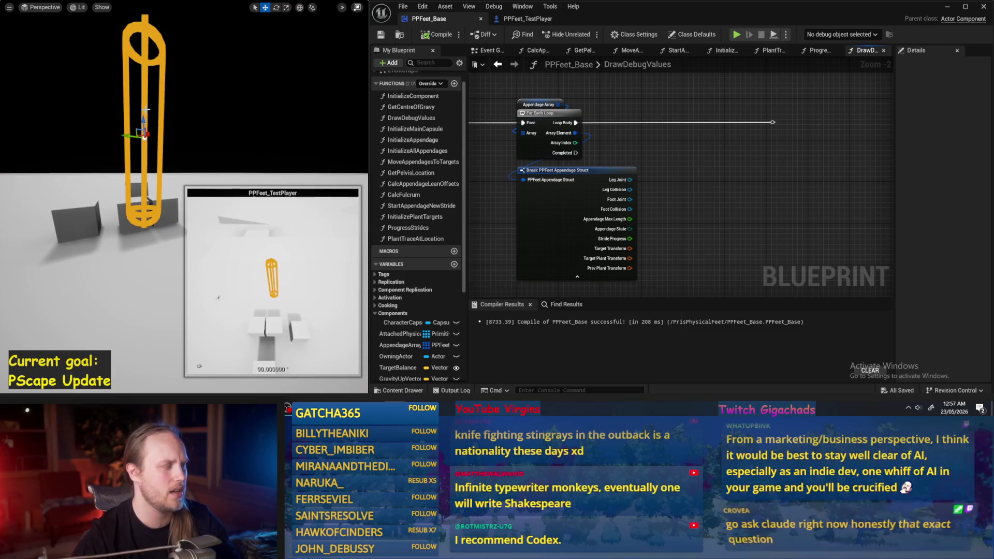
pyautogui.moveTo(133, 135); pyautogui.dragTo(114, 127)
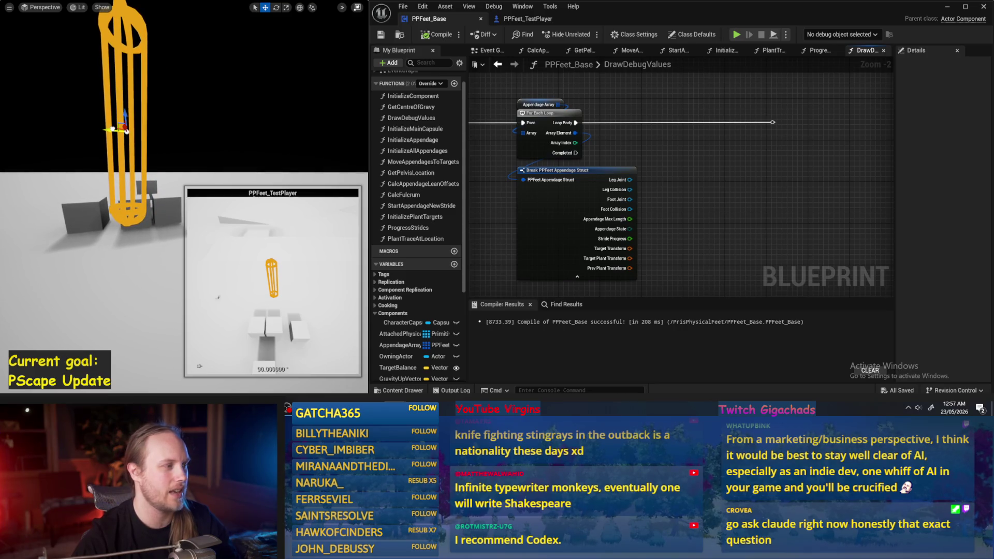
pyautogui.moveTo(126, 131); pyautogui.dragTo(164, 127)
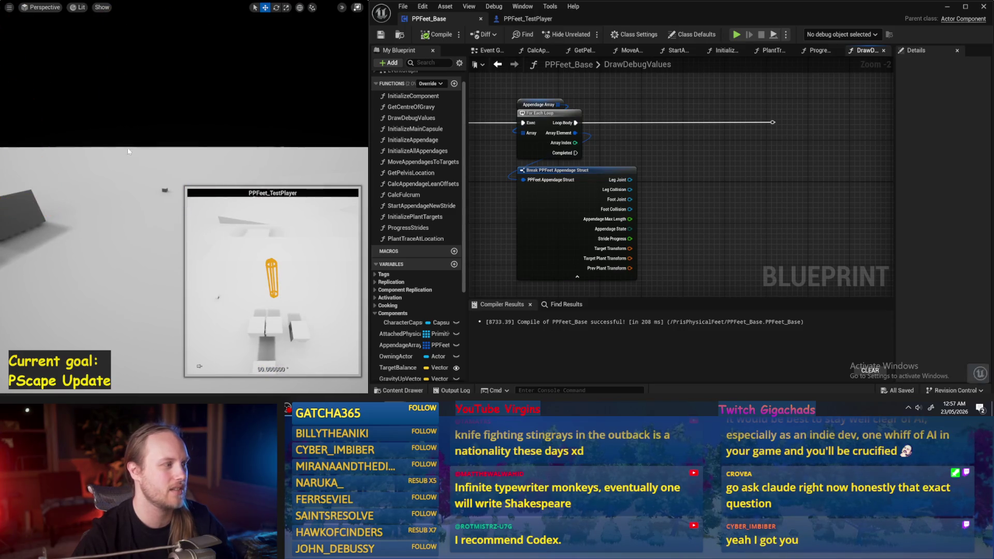
pyautogui.hotkey('ctrl', 'z')
pyautogui.moveTo(134, 151); pyautogui.dragTo(124, 149)
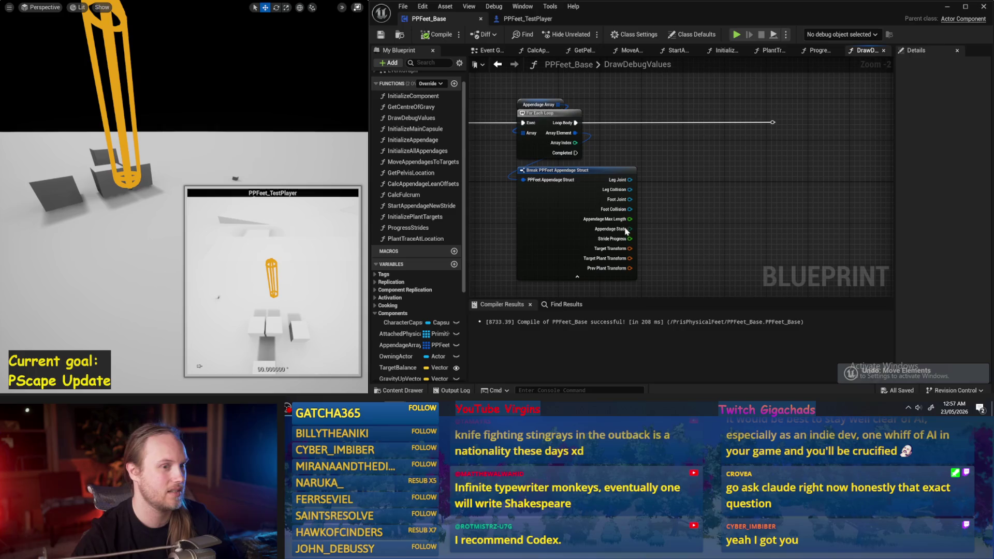
pyautogui.moveTo(349, 141)
pyautogui.mouseDown()
pyautogui.moveTo(124, 238)
pyautogui.moveTo(152, 191)
pyautogui.mouseUp()
pyautogui.click(124, 234)
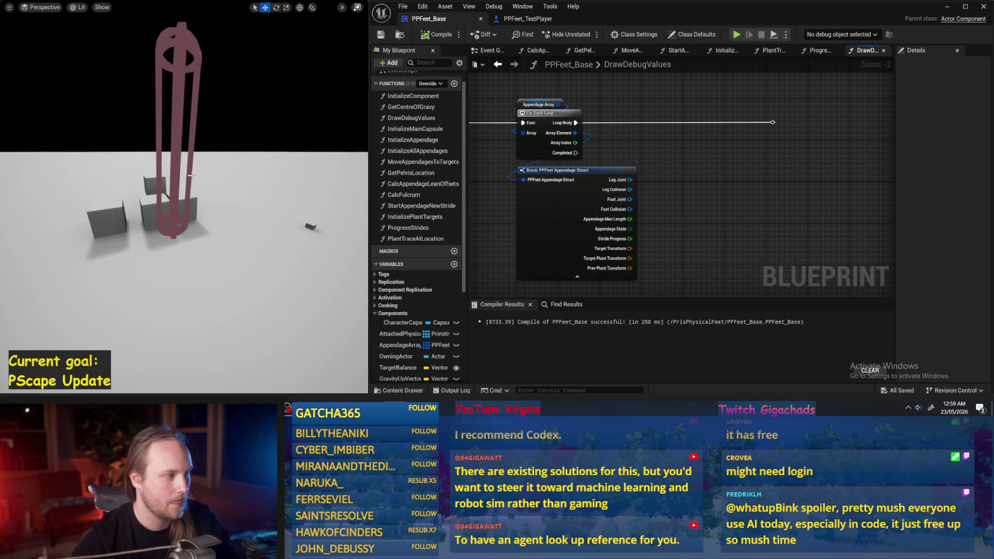
# Simulate again to watch the foot traces, then stop and focus the test capsule
pyautogui.hotkey('alt', 's')
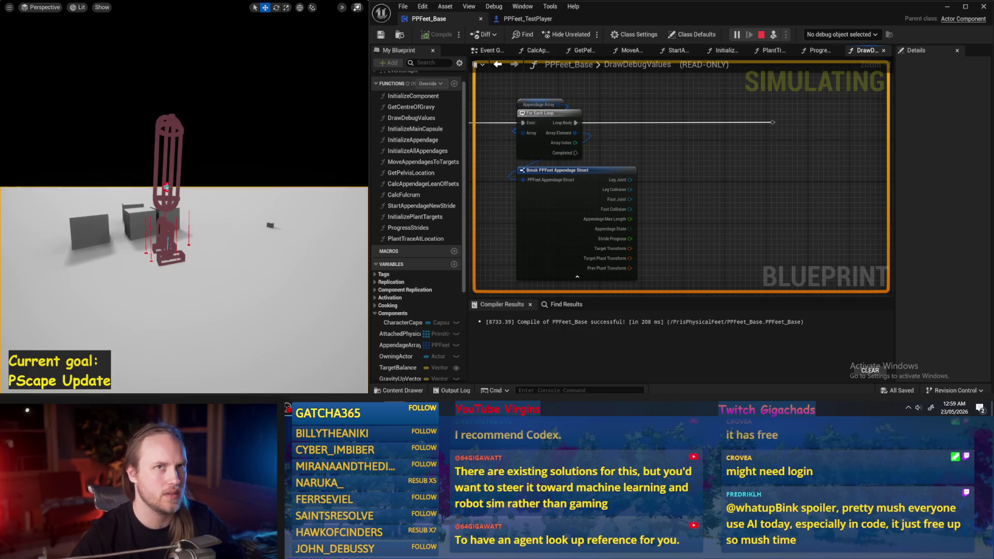
pyautogui.click(161, 213)
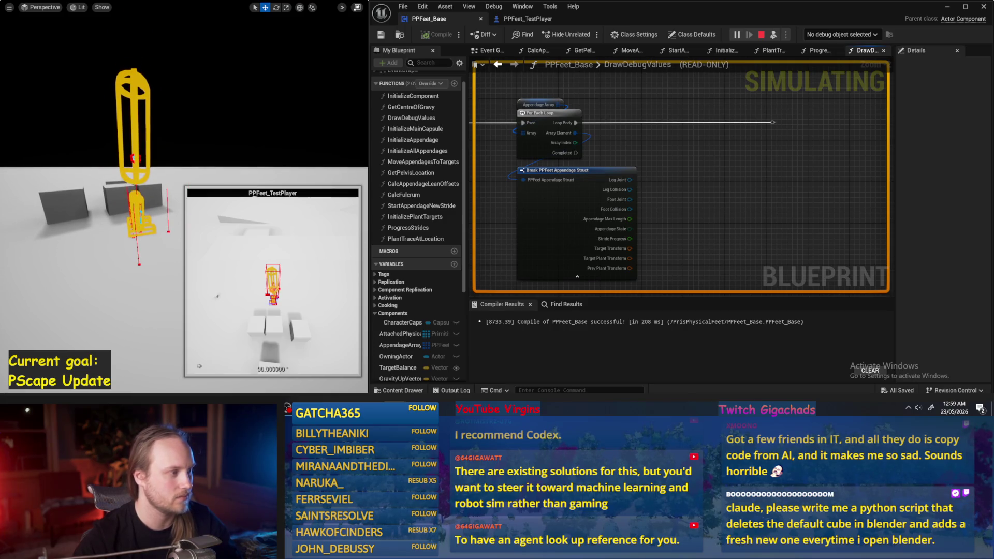
pyautogui.press('Escape')
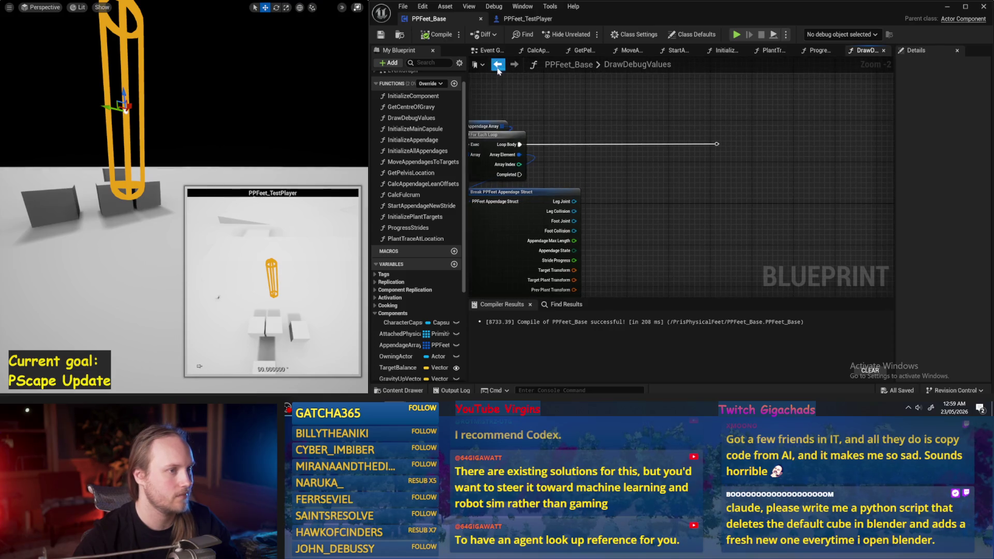
pyautogui.click(255, 175)
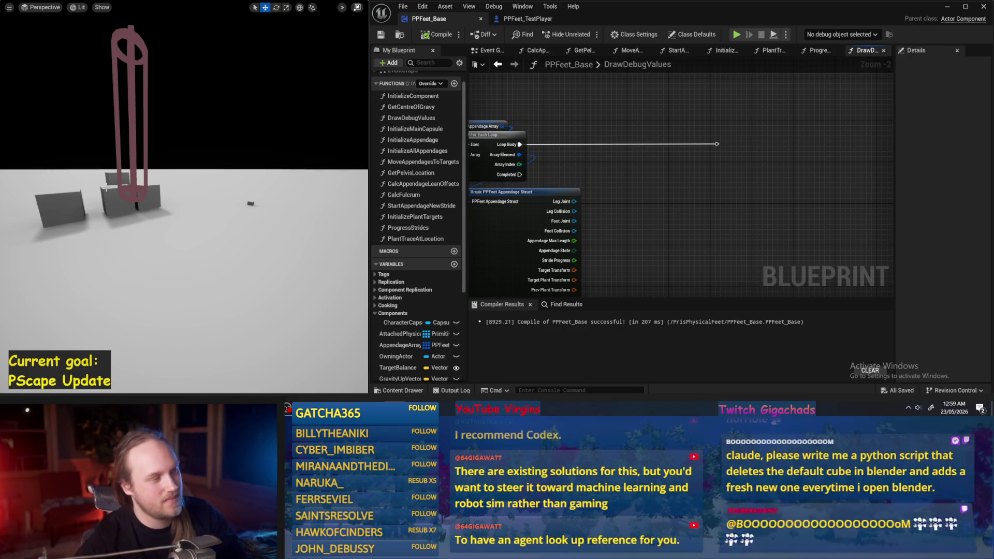
pyautogui.click(134, 174)
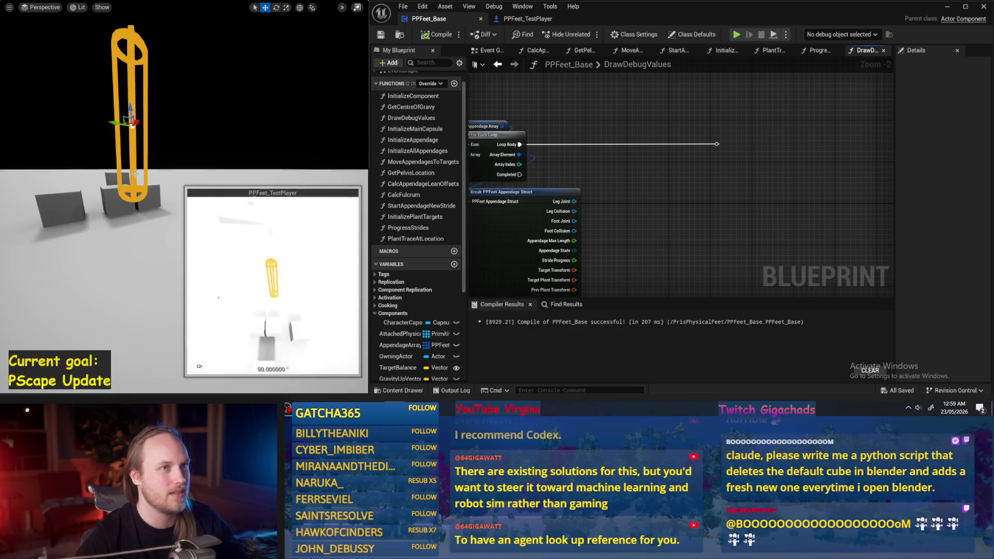
pyautogui.press('f')
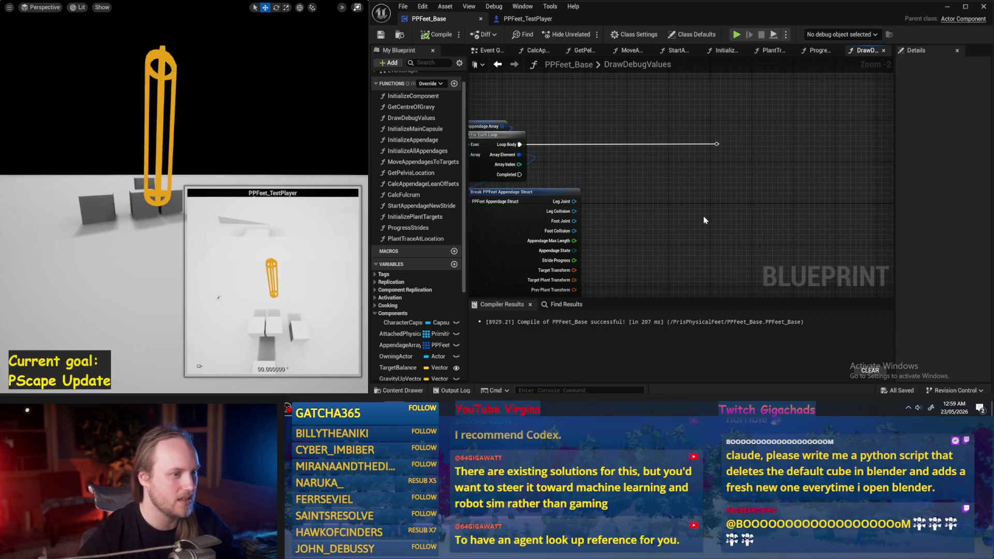
pyautogui.press('Escape')
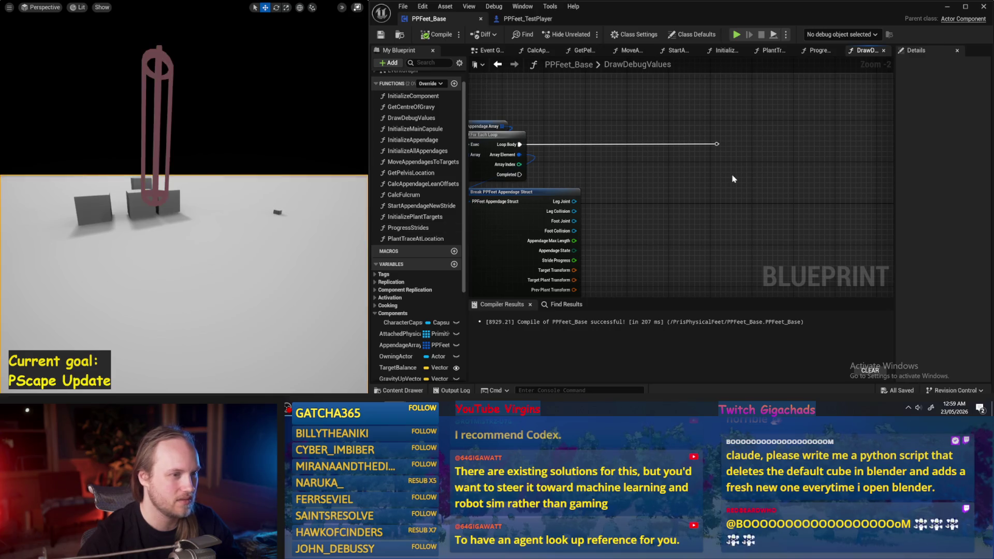
# Recompile PPFeet_Base (216 ms) with the loop nodes centred in the graph
pyautogui.moveTo(686, 175); pyautogui.dragTo(767, 174)
pyautogui.click(438, 35)
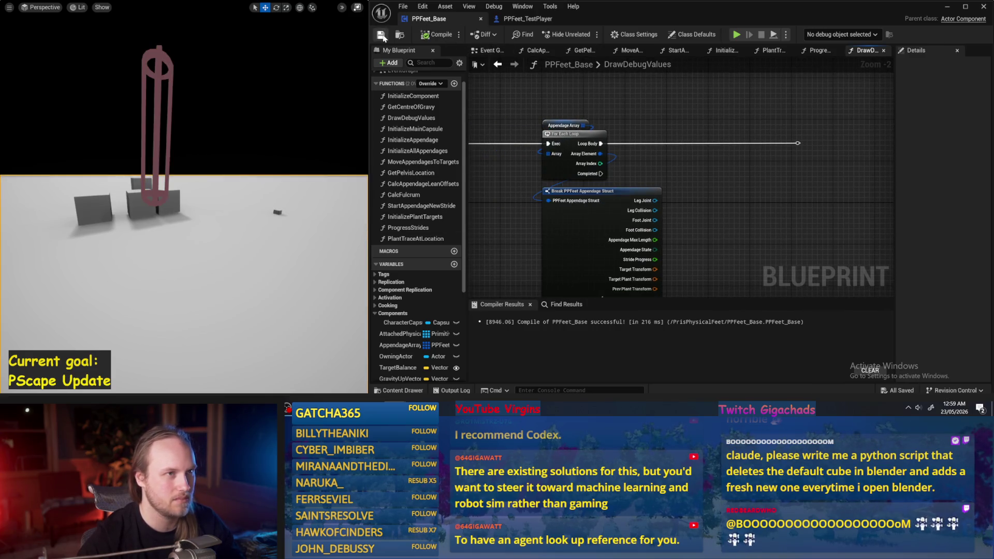
pyautogui.moveTo(744, 214)
pyautogui.mouseDown()
pyautogui.moveTo(707, 155)
pyautogui.moveTo(719, 163)
pyautogui.mouseUp()
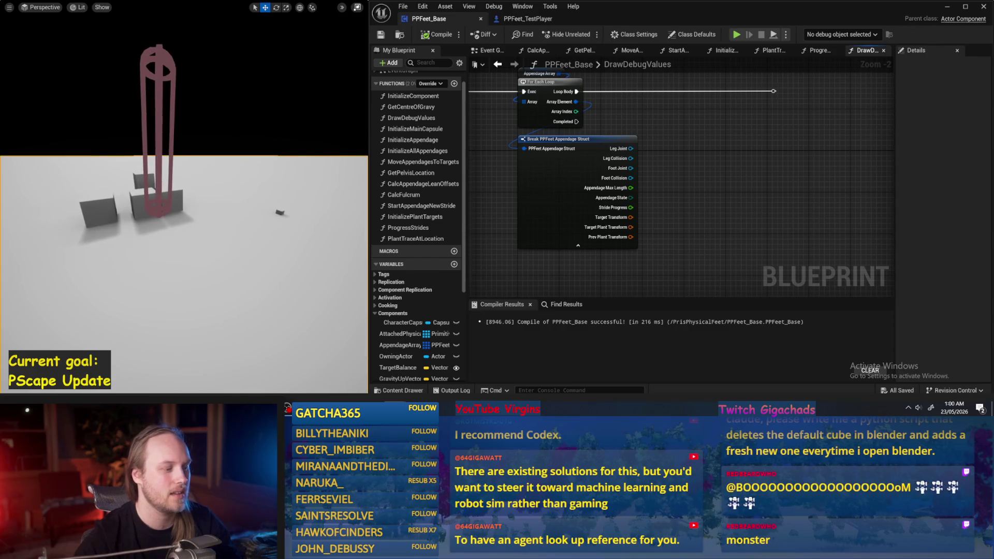
pyautogui.press('F11')
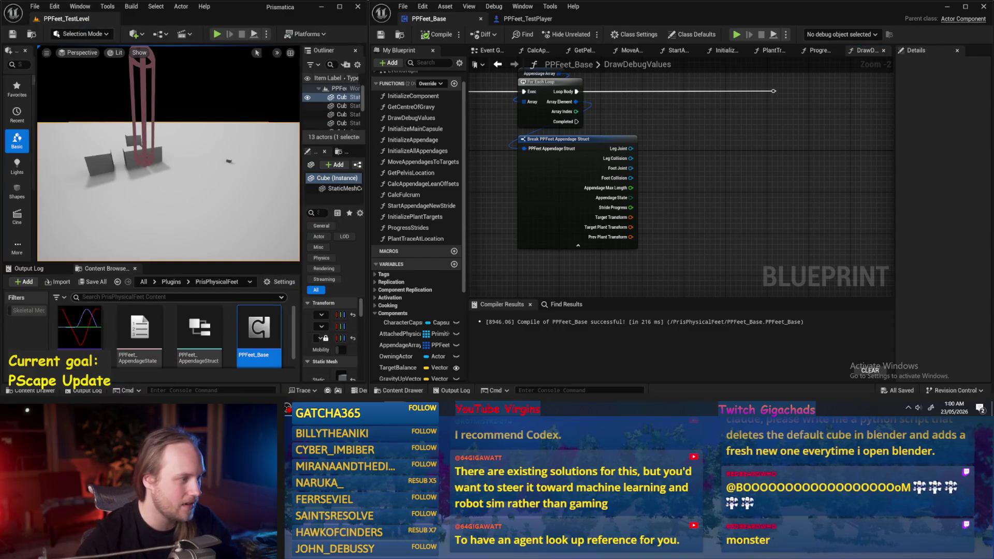
# Open PPCMS_TestLevel from the PrismaticaPhysicalCharacterMovementSystem plugin Content folder
pyautogui.moveTo(175, 261); pyautogui.dragTo(175, 194)
pyautogui.scroll(-2, 171, 290)
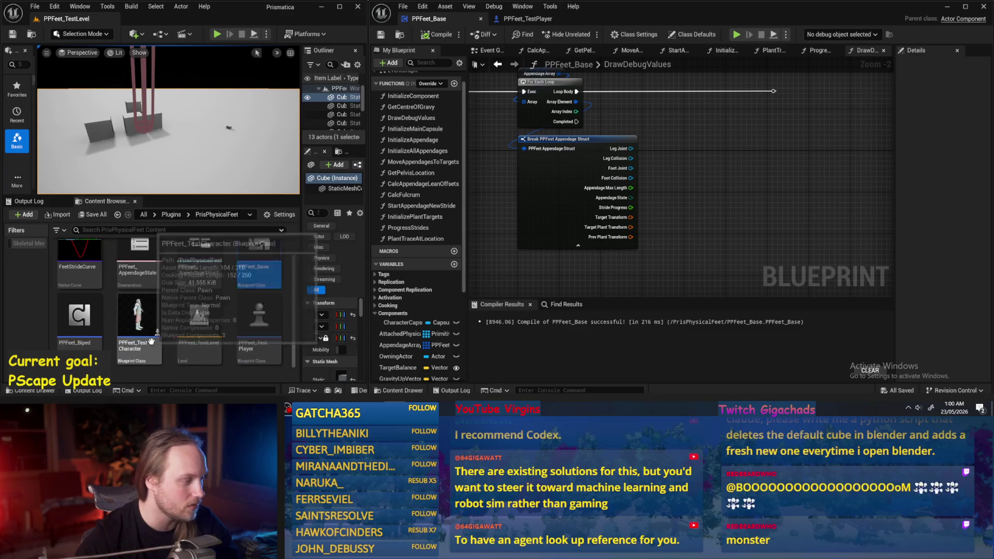
pyautogui.click(174, 216)
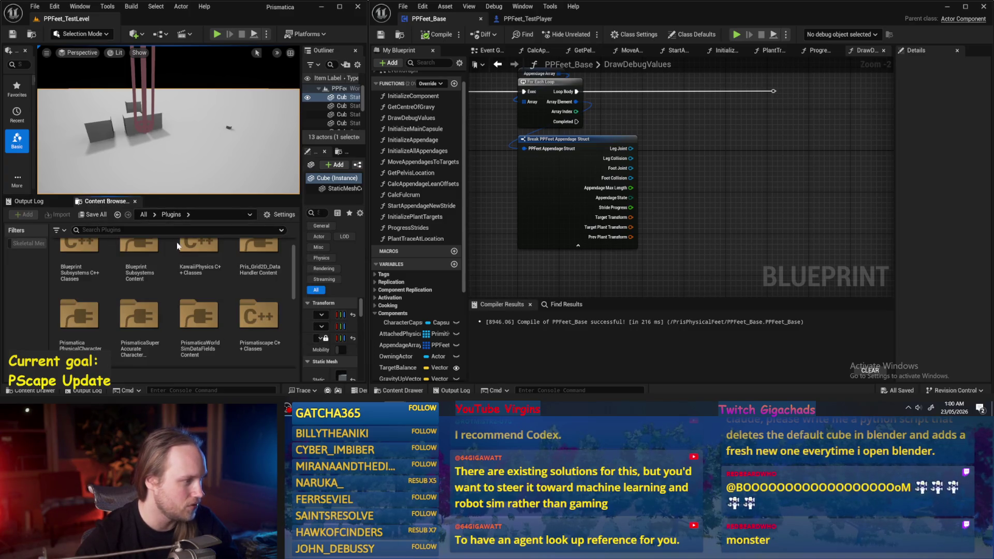
pyautogui.doubleClick(78, 316)
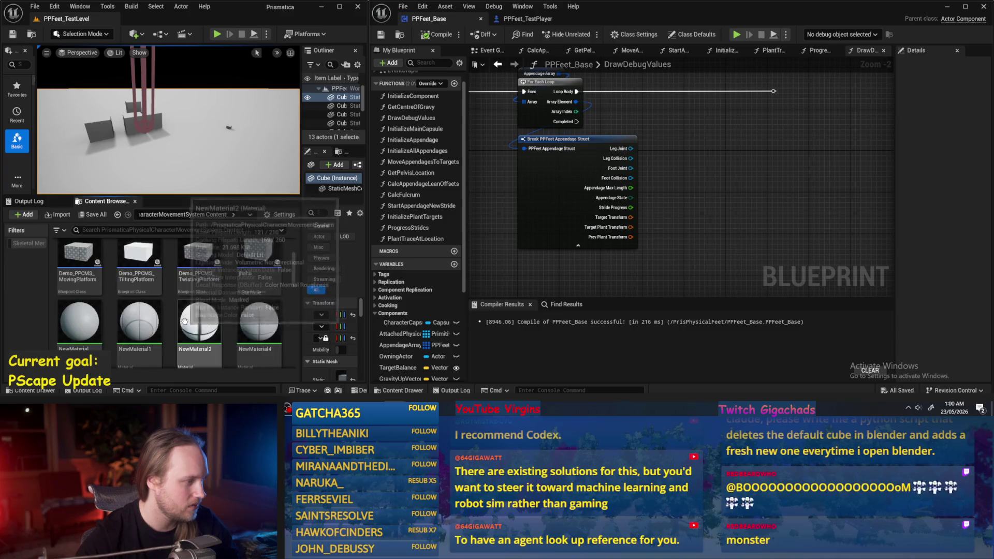
pyautogui.scroll(-3, 185, 322)
pyautogui.scroll(-1, 169, 307)
pyautogui.doubleClick(73, 254)
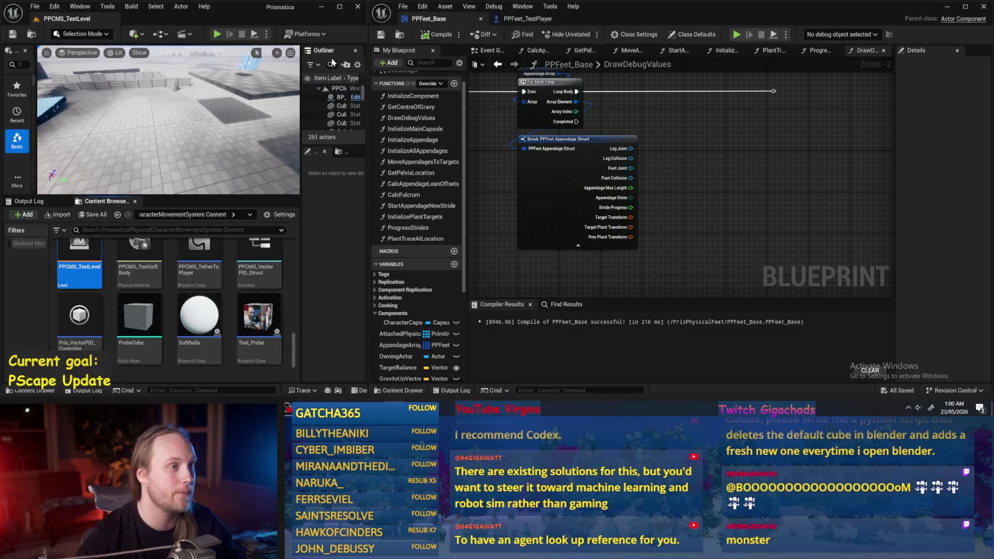
# Maximize the level editor and start Play-in-Editor with Alt+P
pyautogui.click(946, 7)
pyautogui.click(340, 6)
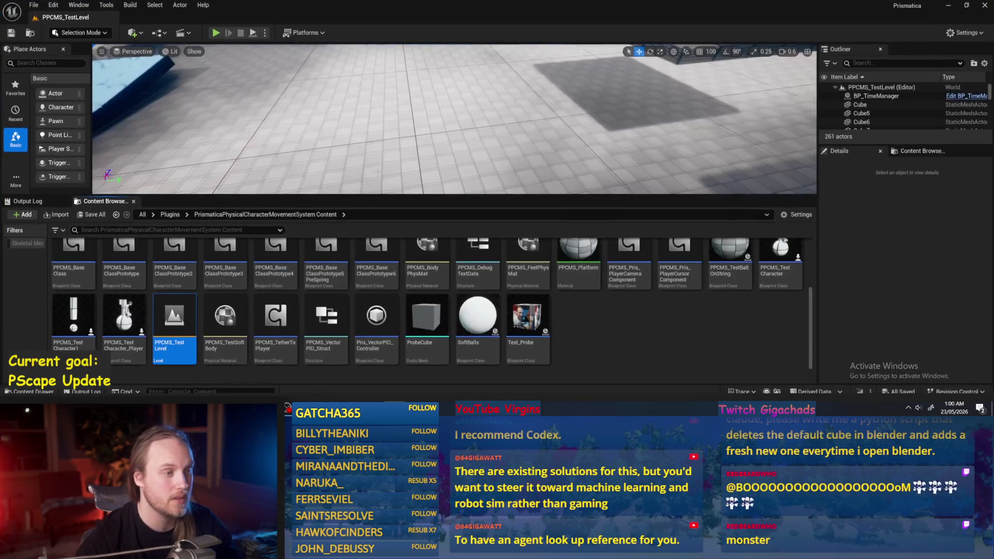
pyautogui.hotkey('alt', 'p')
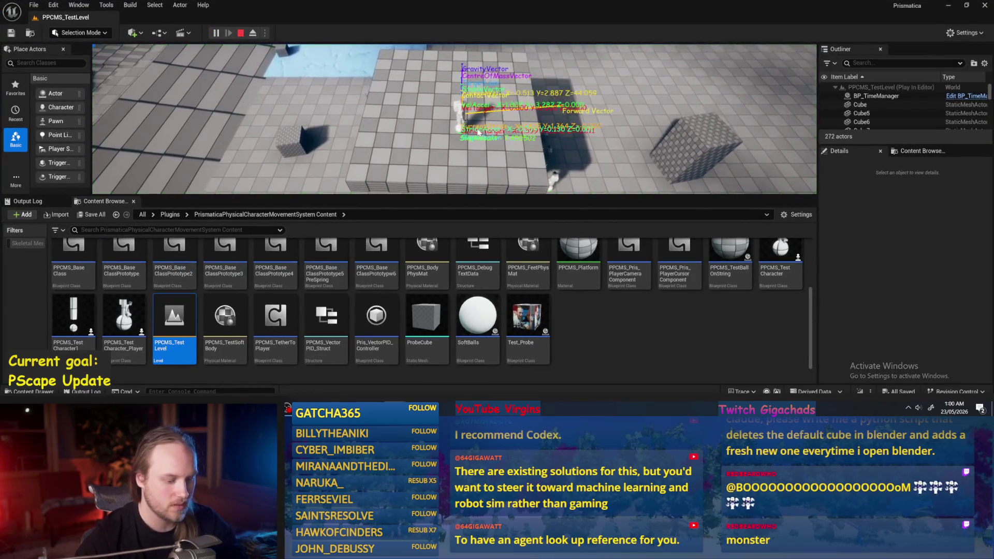
# Go full screen, then stop and restart the PPCMS_TestLevel play session
pyautogui.press('F11')
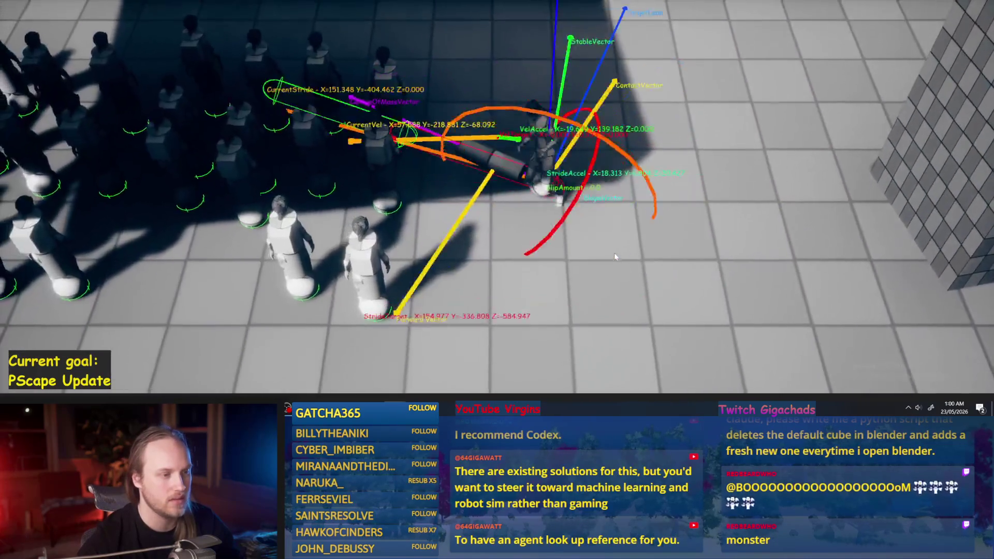
pyautogui.press('Escape')
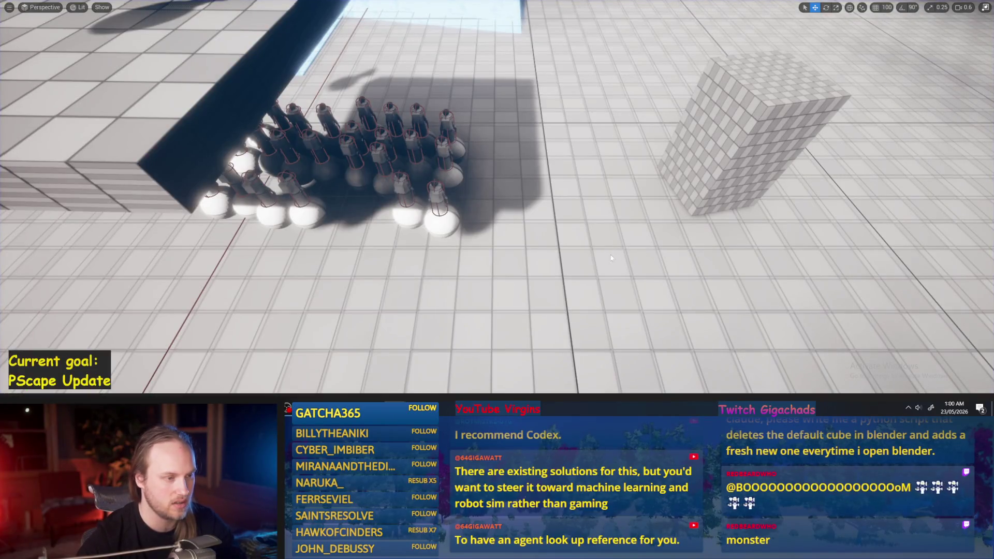
pyautogui.hotkey('alt', 'p')
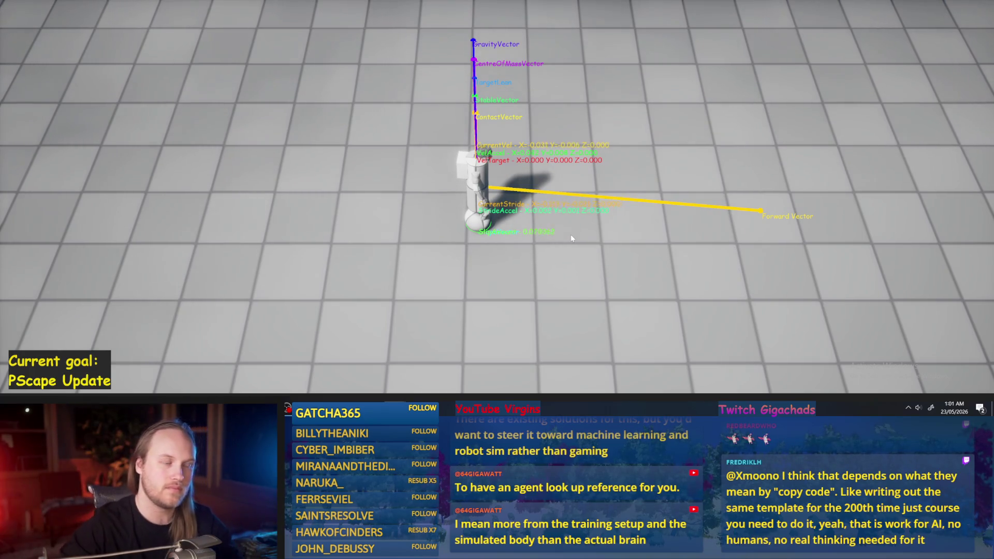
# Walk the test character left, diagonally forward-left and forward onto the icy floor, then end play with Esc
pyautogui.press('a')
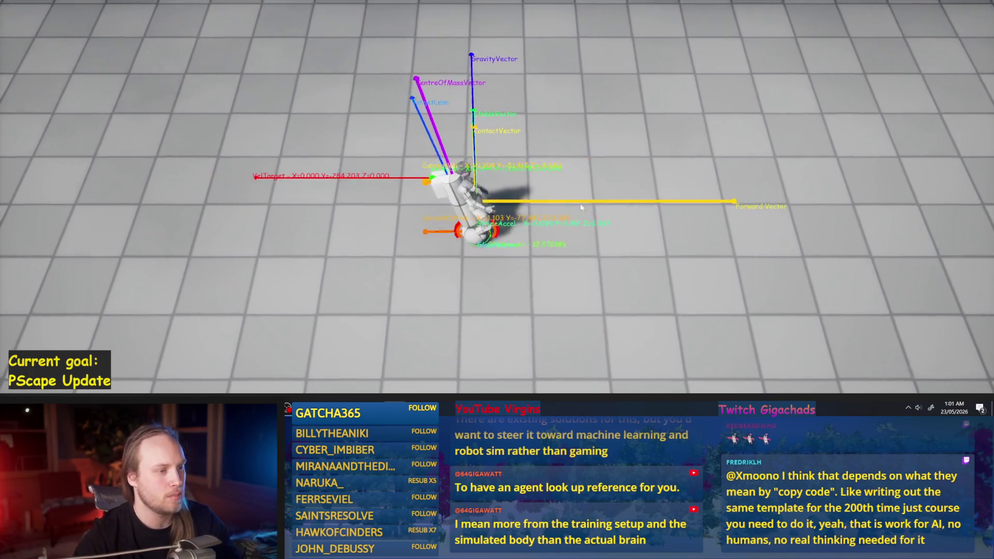
pyautogui.press('w')
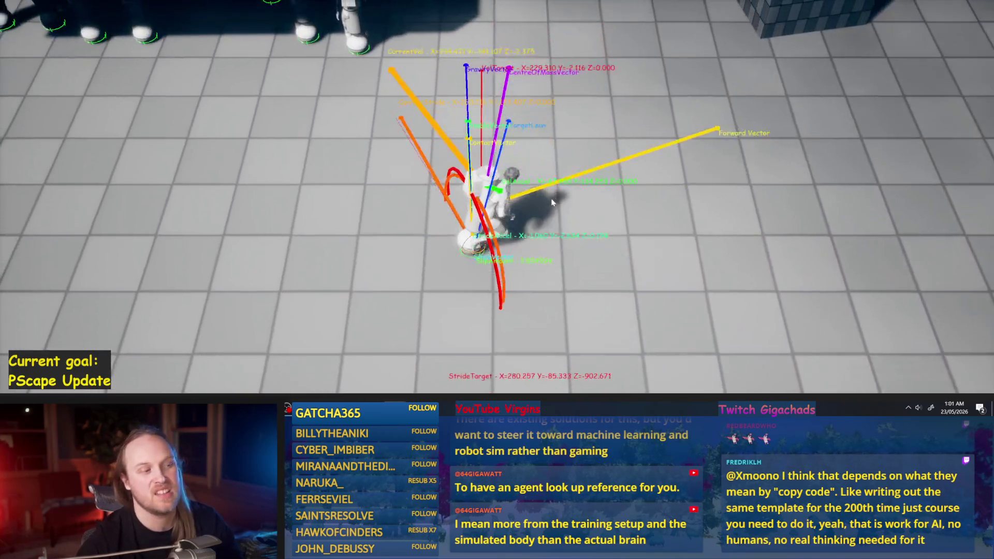
pyautogui.press('w')
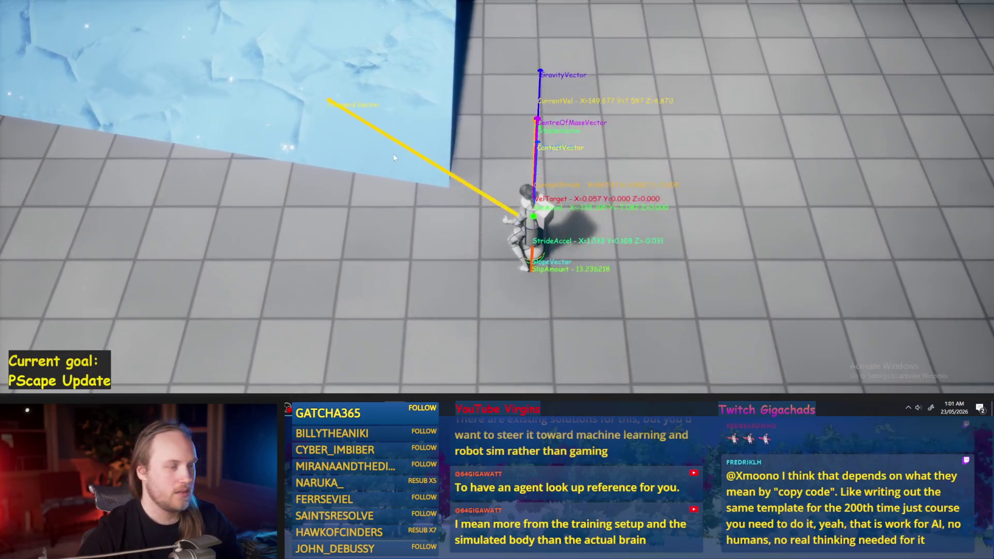
pyautogui.press('w')
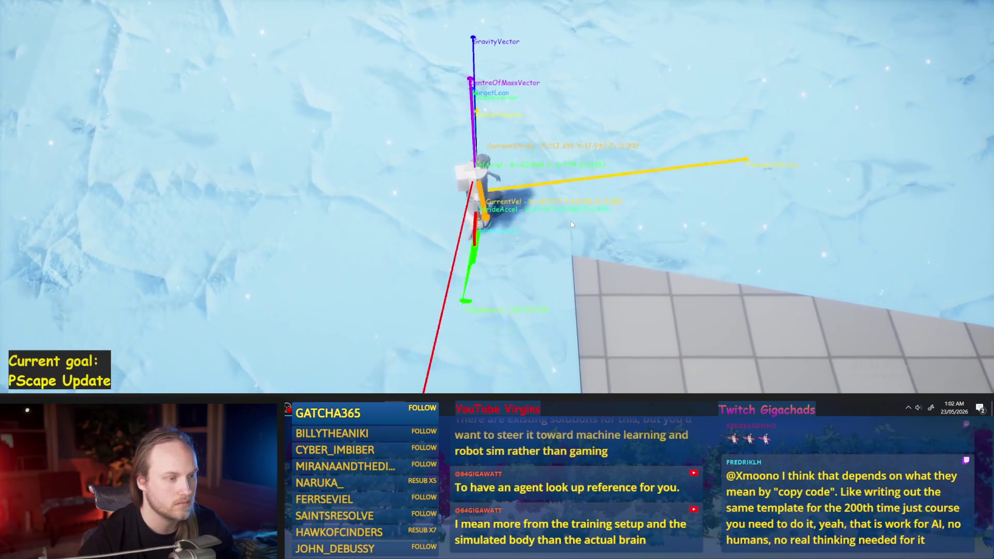
pyautogui.press('Escape')
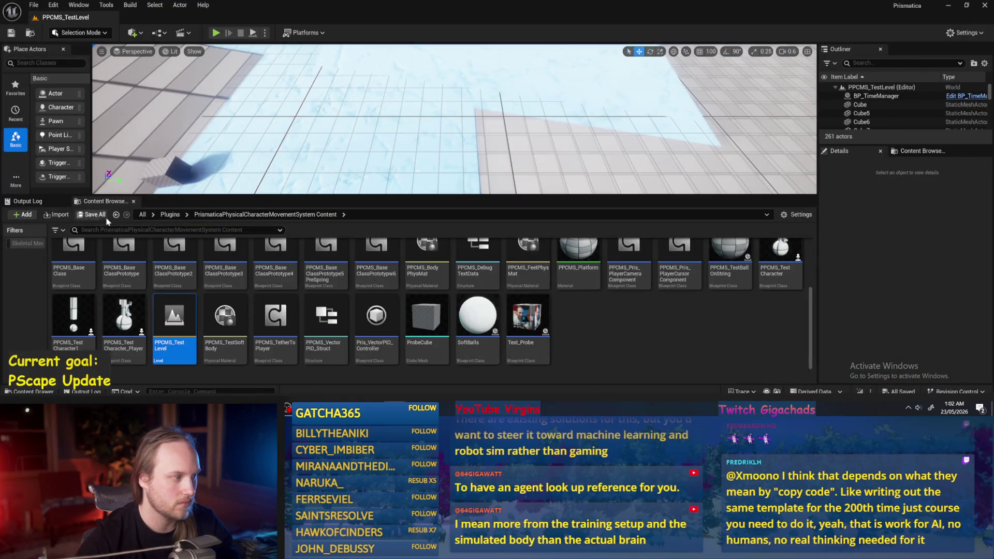
# Open PPFeet_TestLevel from the PrisPhysicalFeet content folder and select the floor cube
pyautogui.click(116, 215)
pyautogui.click(116, 214)
pyautogui.click(365, 269)
pyautogui.doubleClick(365, 269)
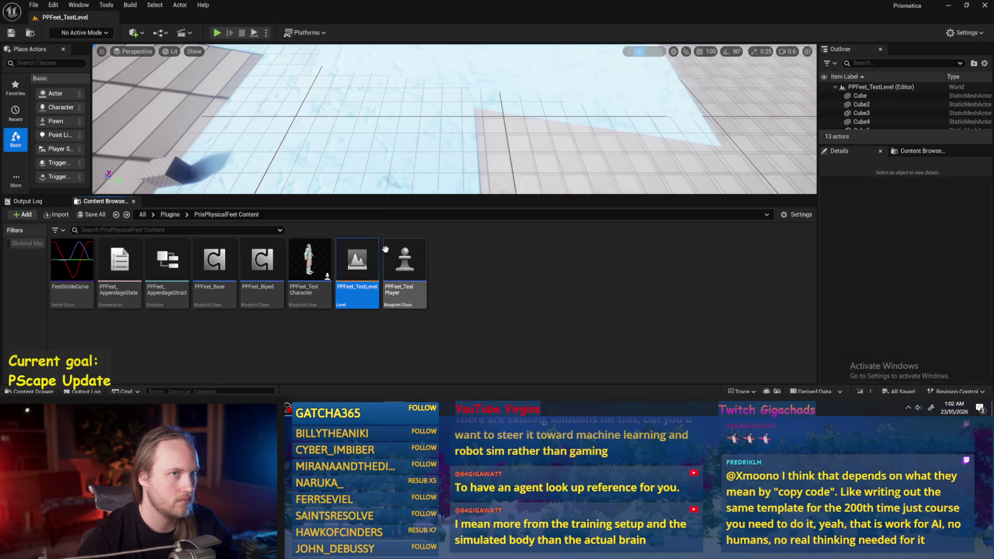
pyautogui.moveTo(484, 158)
pyautogui.mouseDown()
pyautogui.moveTo(505, 202)
pyautogui.moveTo(499, 250)
pyautogui.mouseUp()
pyautogui.click(484, 158)
pyautogui.moveTo(499, 207); pyautogui.dragTo(499, 238)
# Save the level with Ctrl+S and reopen the PPFeet_Base Blueprint
pyautogui.hotkey('ctrl', 's')
pyautogui.click(33, 5)
pyautogui.click(66, 133)
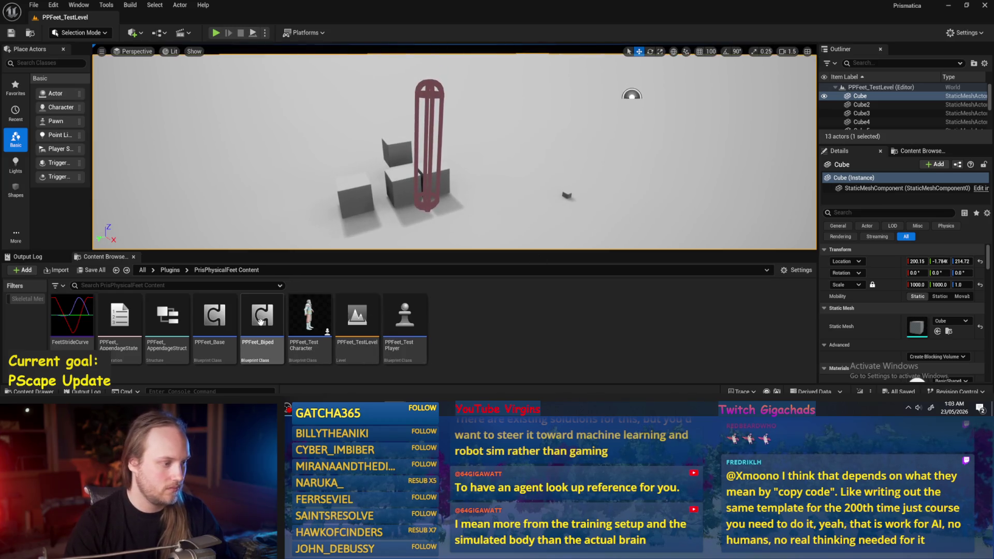
pyautogui.doubleClick(210, 310)
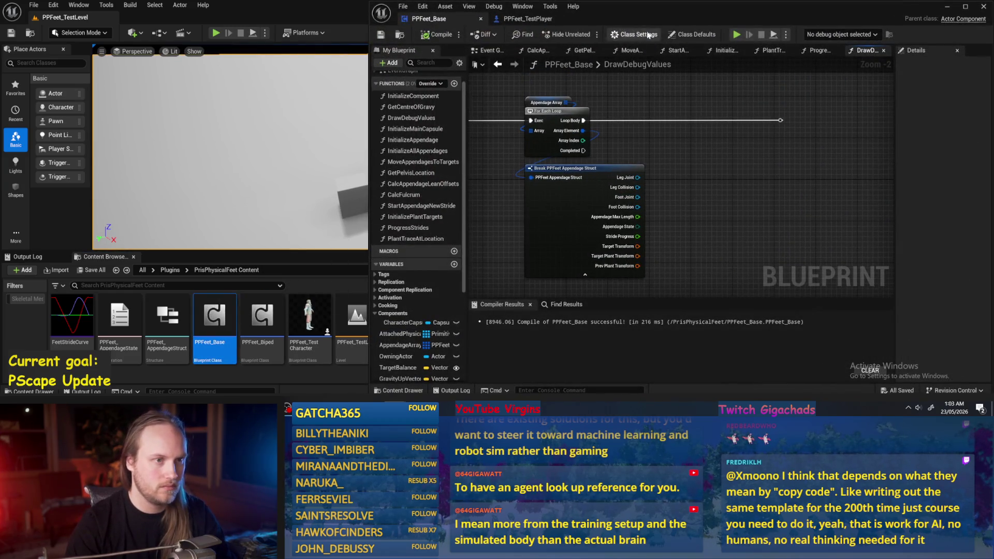
# Maximize the PPFeet_Base editor and add a Draw Debug Arrow node via a 'draw debugar' search
pyautogui.doubleClick(647, 11)
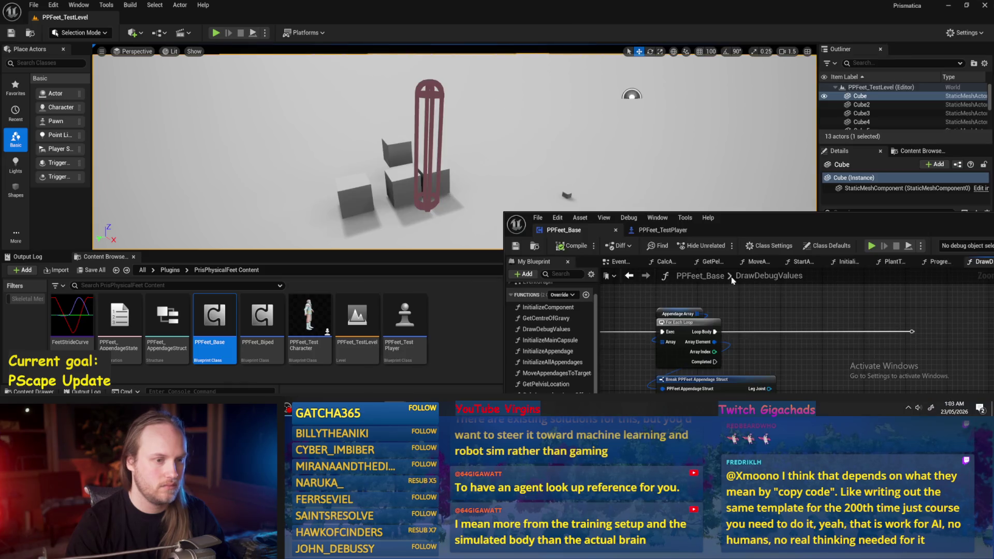
pyautogui.doubleClick(754, 224)
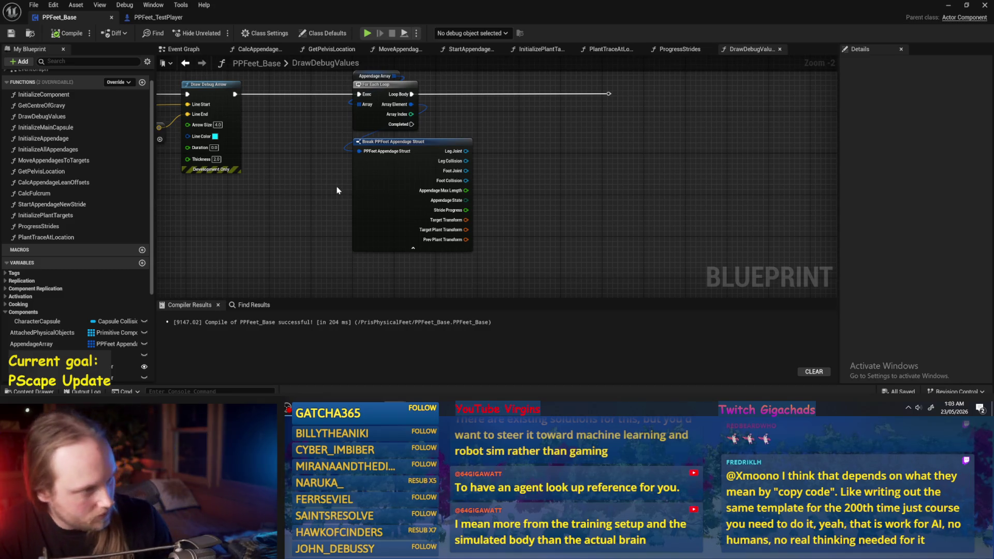
pyautogui.rightClick(568, 199)
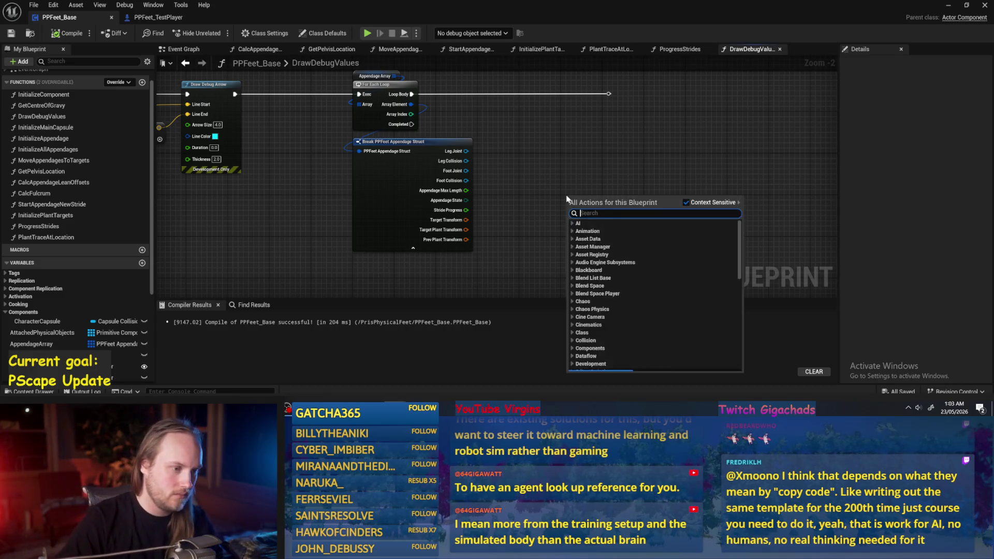
pyautogui.write('draw debug')
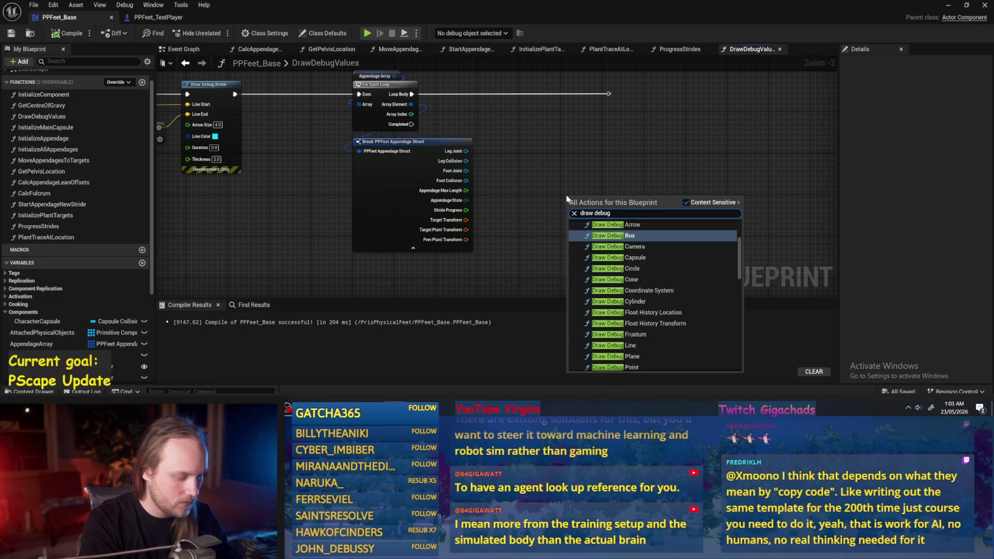
pyautogui.write('arr')
pyautogui.press('Return')
pyautogui.moveTo(572, 202); pyautogui.dragTo(626, 87)
# Place the Draw Debug Arrow node beside the For Each Loop and bring the struct's transform outputs into view
pyautogui.moveTo(565, 86); pyautogui.dragTo(602, 113)
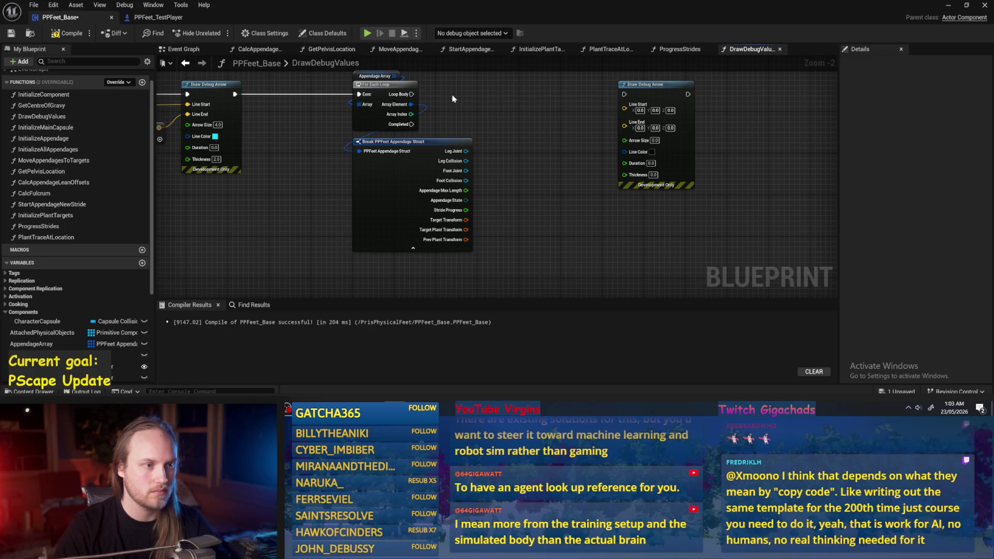
pyautogui.moveTo(647, 91)
pyautogui.mouseDown()
pyautogui.moveTo(580, 92)
pyautogui.moveTo(637, 92)
pyautogui.mouseUp()
pyautogui.scroll(2, 430, 88)
pyautogui.scroll(-2, 317, 119)
pyautogui.scroll(1, 505, 223)
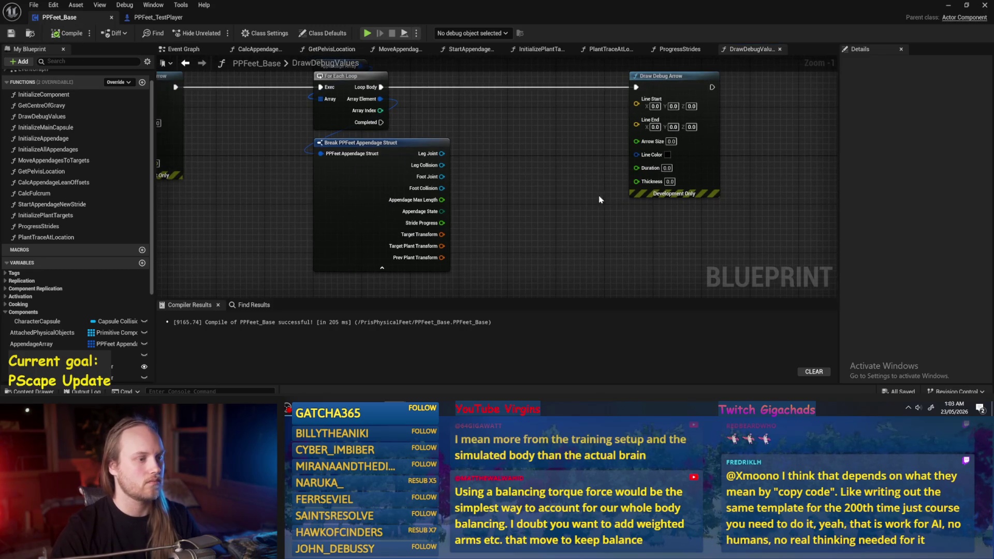
pyautogui.moveTo(571, 191); pyautogui.dragTo(552, 166)
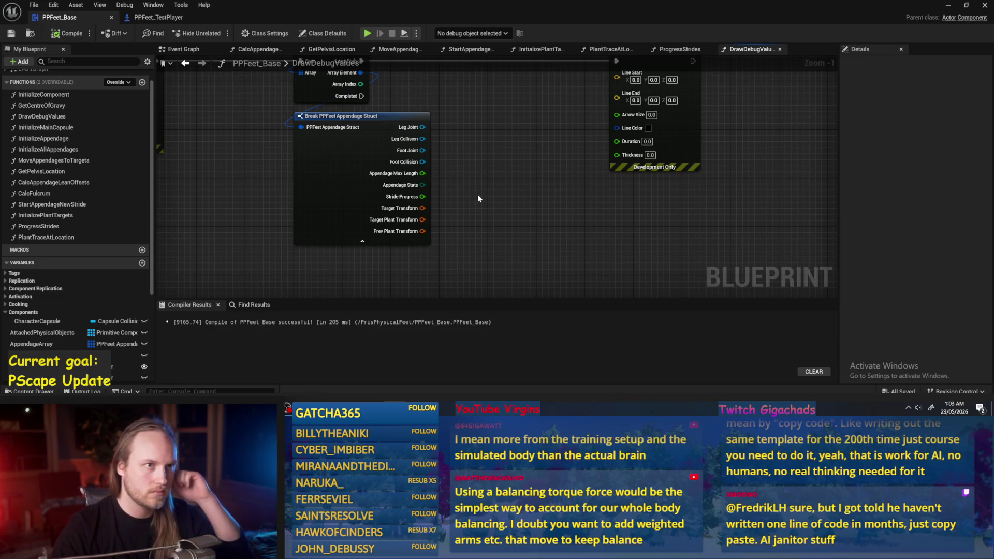
pyautogui.moveTo(482, 195); pyautogui.dragTo(421, 239)
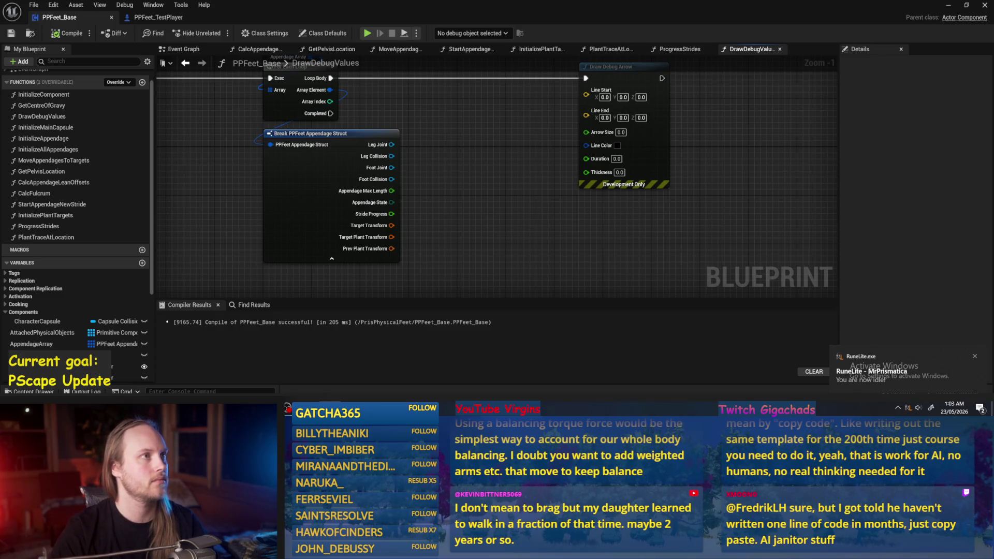
pyautogui.moveTo(500, 154); pyautogui.dragTo(492, 176)
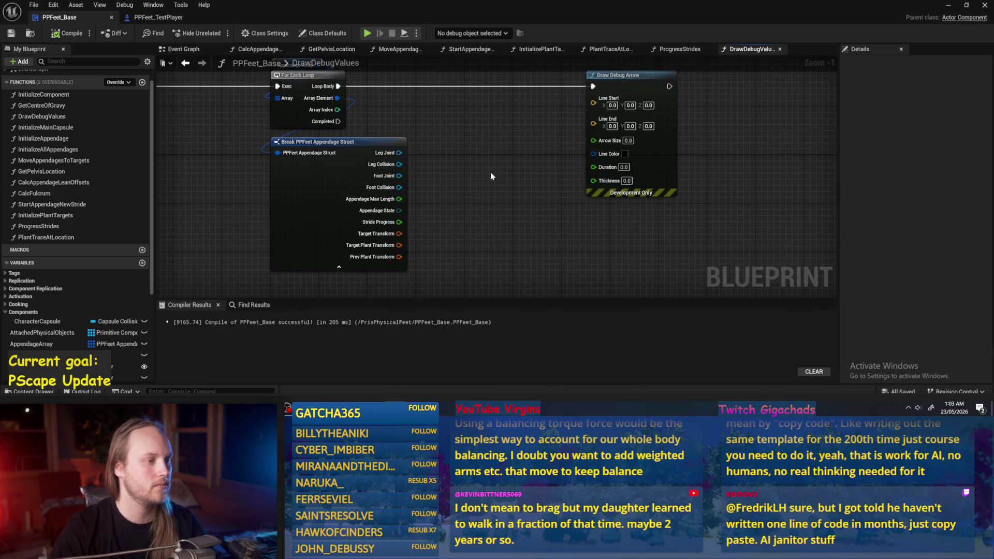
pyautogui.moveTo(419, 219); pyautogui.dragTo(412, 208)
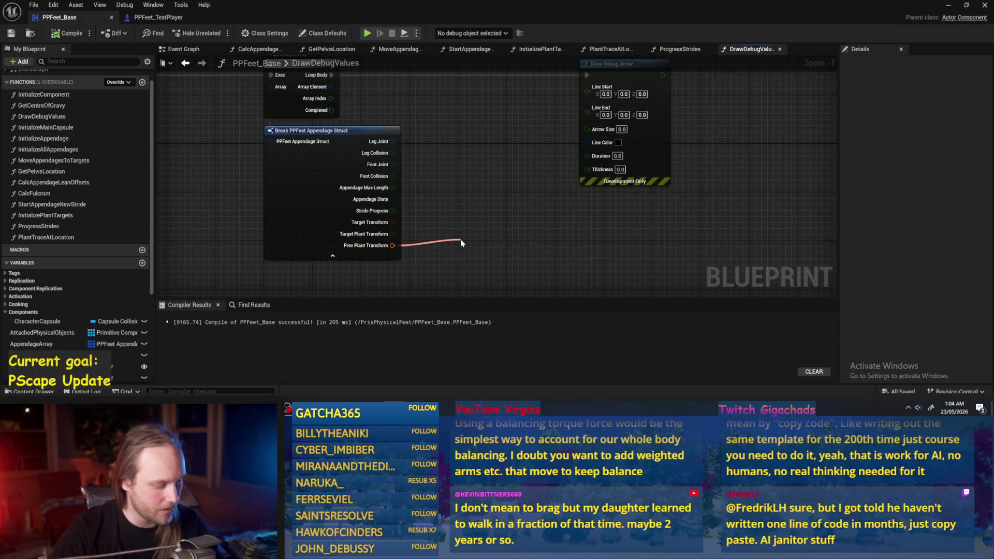
# Add a Break Transform node for Prev Plant Transform and arrange it beside the other Break Transform
pyautogui.moveTo(462, 243); pyautogui.dragTo(461, 243)
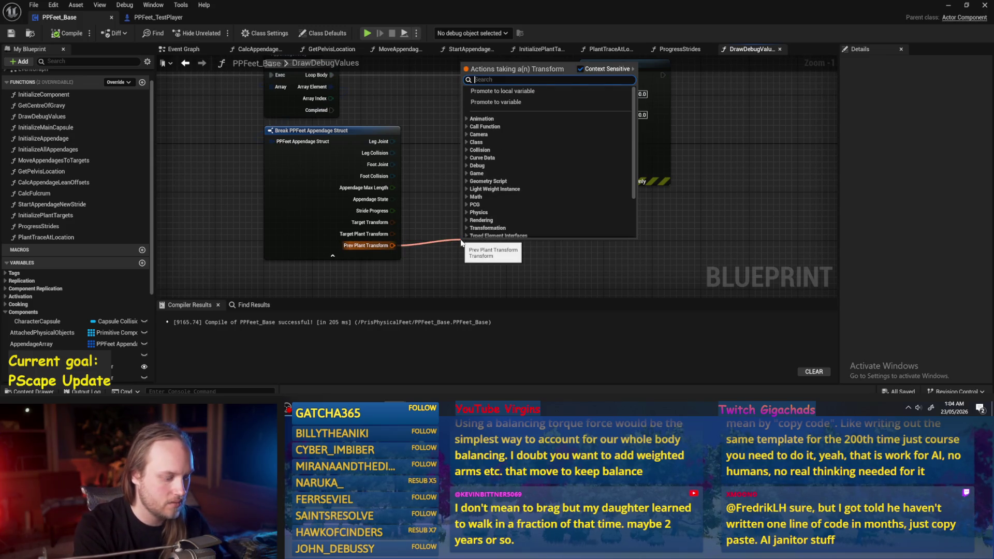
pyautogui.write('break transform')
pyautogui.press('Return')
pyautogui.moveTo(497, 239)
pyautogui.mouseDown()
pyautogui.moveTo(482, 254)
pyautogui.moveTo(466, 227)
pyautogui.mouseUp()
pyautogui.moveTo(589, 212); pyautogui.dragTo(549, 218)
pyautogui.moveTo(441, 222); pyautogui.dragTo(442, 216)
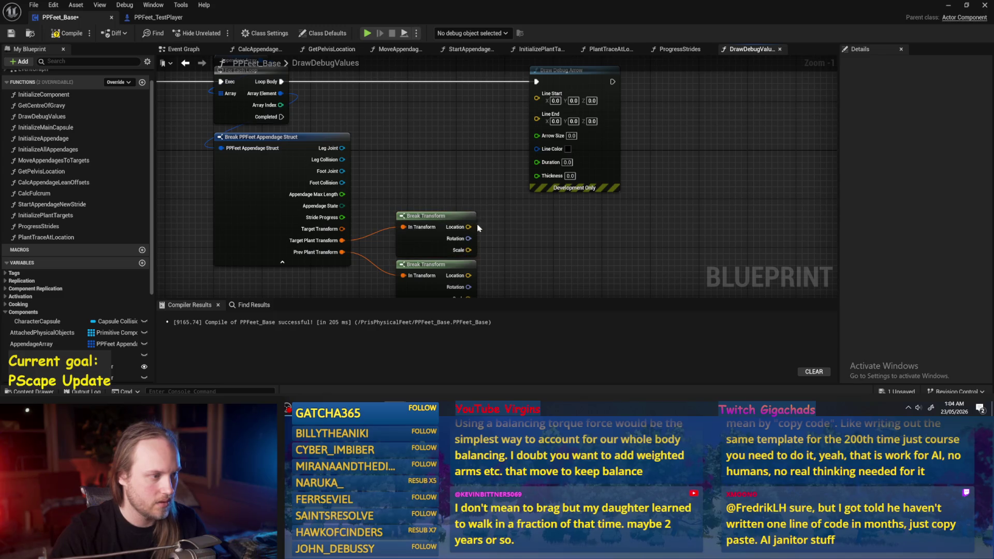
# Wire the previous plant location to Line Start and the target plant location to Line End
pyautogui.moveTo(468, 275)
pyautogui.mouseDown()
pyautogui.moveTo(528, 199)
pyautogui.moveTo(537, 97)
pyautogui.mouseUp()
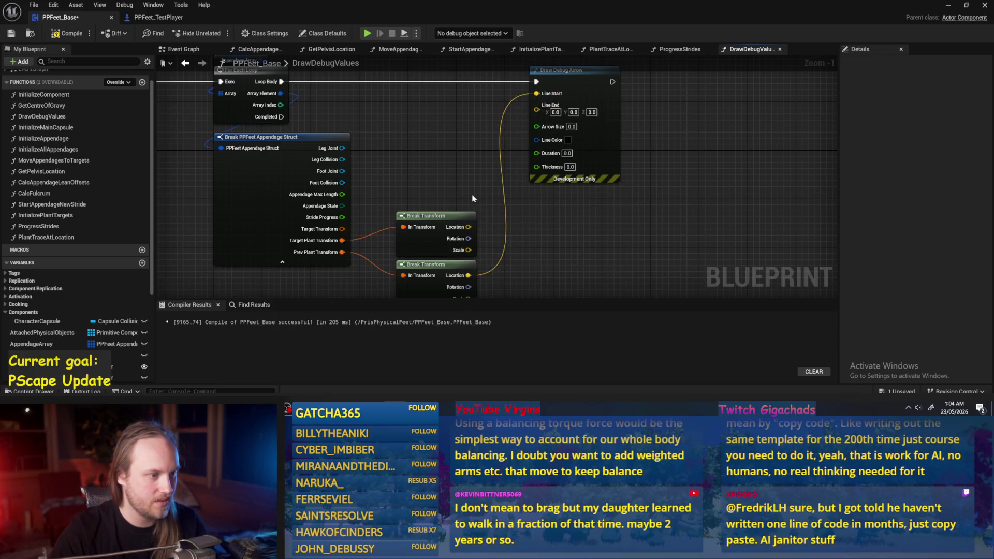
pyautogui.moveTo(468, 226)
pyautogui.mouseDown()
pyautogui.moveTo(494, 205)
pyautogui.moveTo(538, 110)
pyautogui.mouseUp()
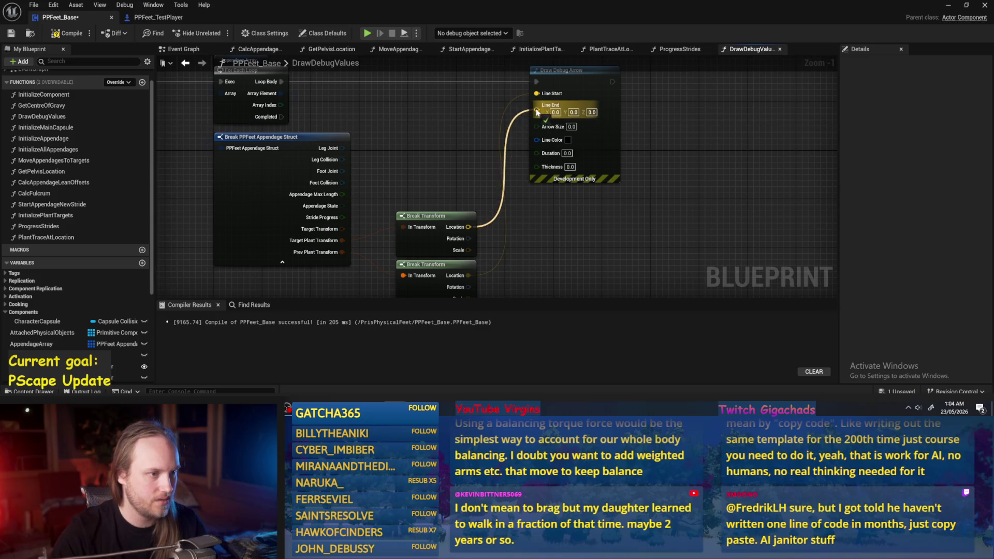
pyautogui.scroll(1, 538, 109)
pyautogui.click(550, 155)
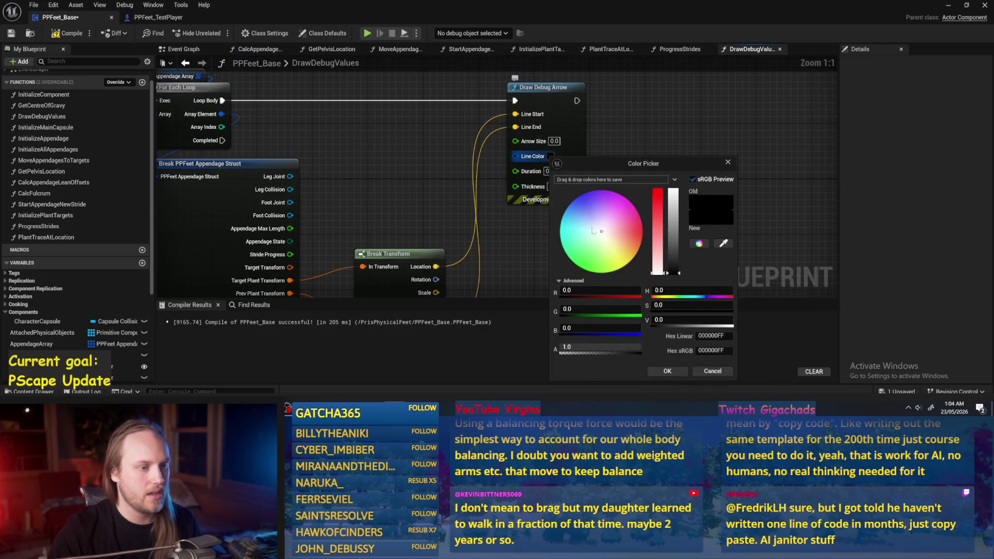
# Set the debug arrow's line colour to a yellowish green
pyautogui.moveTo(616, 273); pyautogui.dragTo(524, 327)
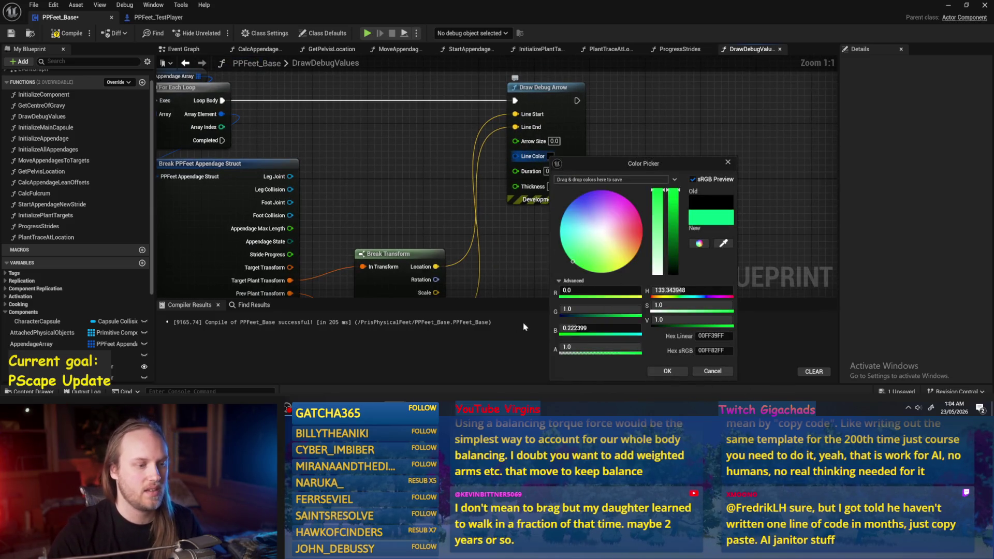
pyautogui.moveTo(589, 255); pyautogui.dragTo(568, 304)
pyautogui.click(667, 371)
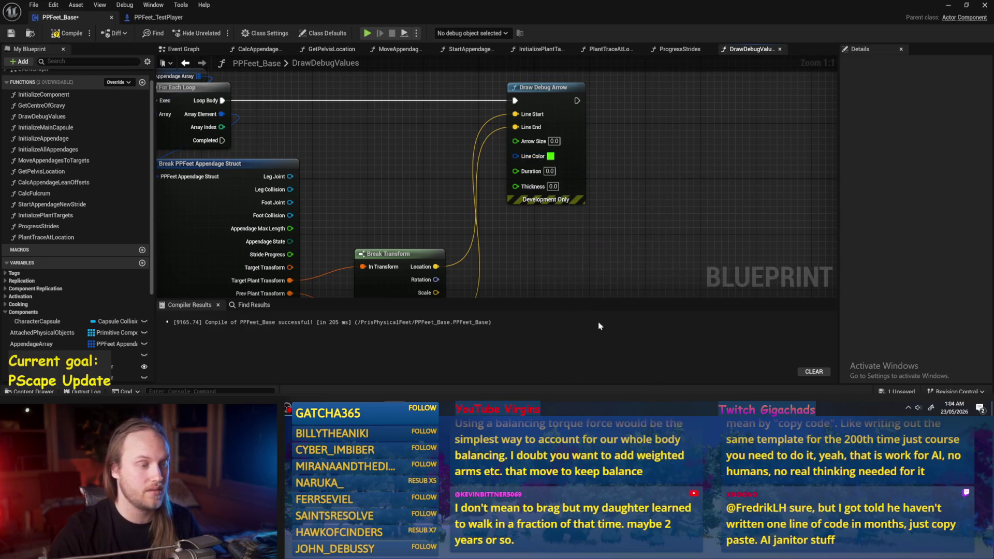
pyautogui.moveTo(569, 267); pyautogui.dragTo(539, 251)
pyautogui.moveTo(556, 152); pyautogui.dragTo(639, 151)
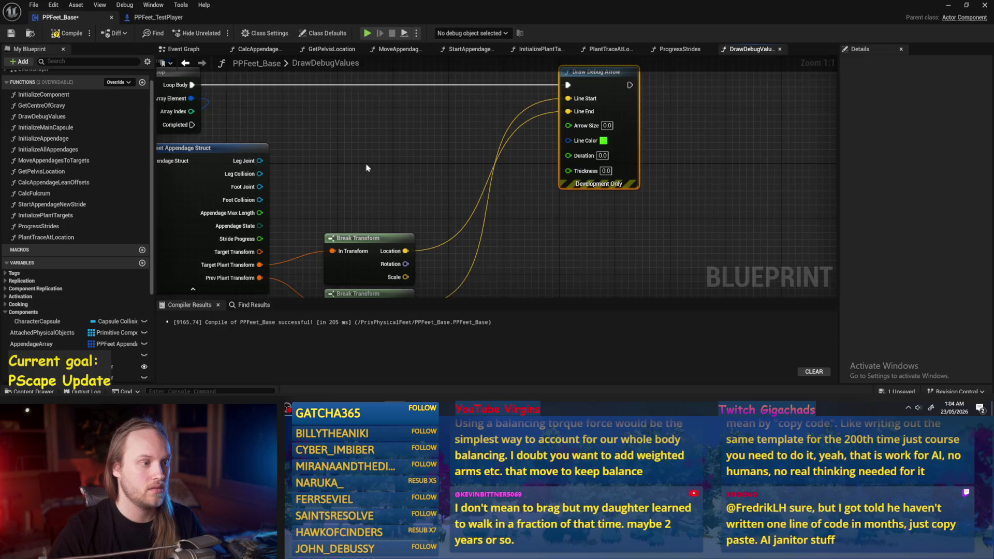
pyautogui.scroll(-2, 384, 169)
pyautogui.scroll(1, 389, 175)
pyautogui.scroll(1, 390, 174)
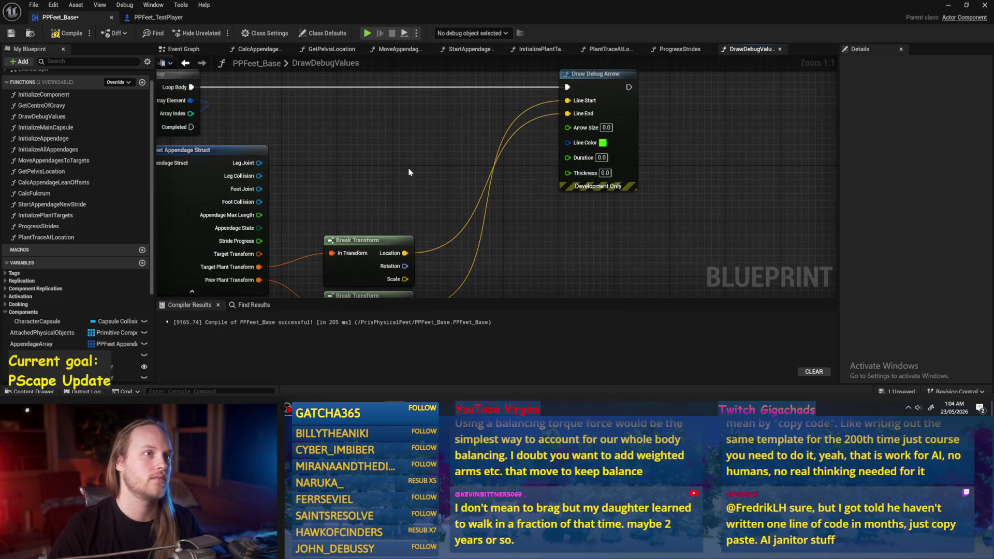
pyautogui.moveTo(409, 172); pyautogui.dragTo(372, 176)
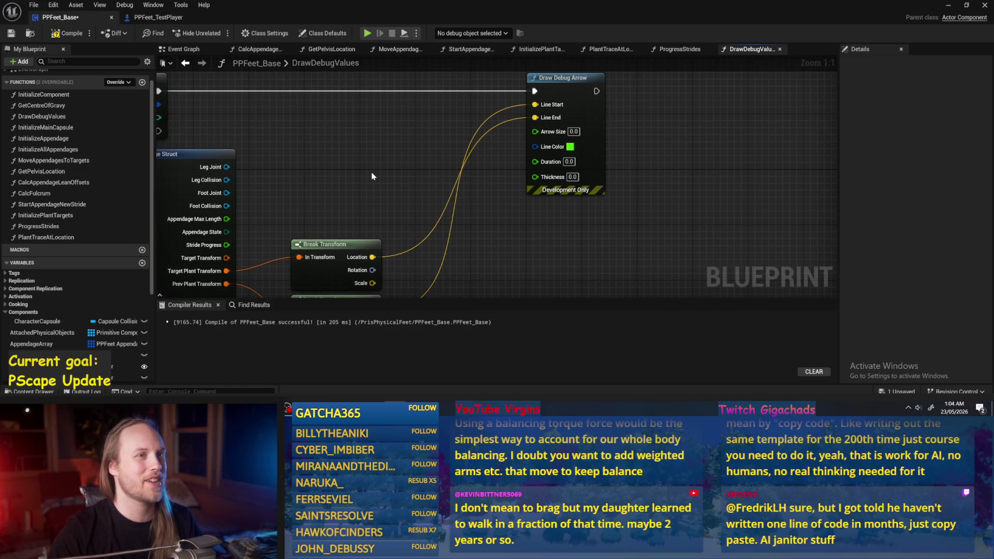
# Give the arrow size 3 and thickness 2, compile and save, and close the Blueprint editor
pyautogui.click(66, 33)
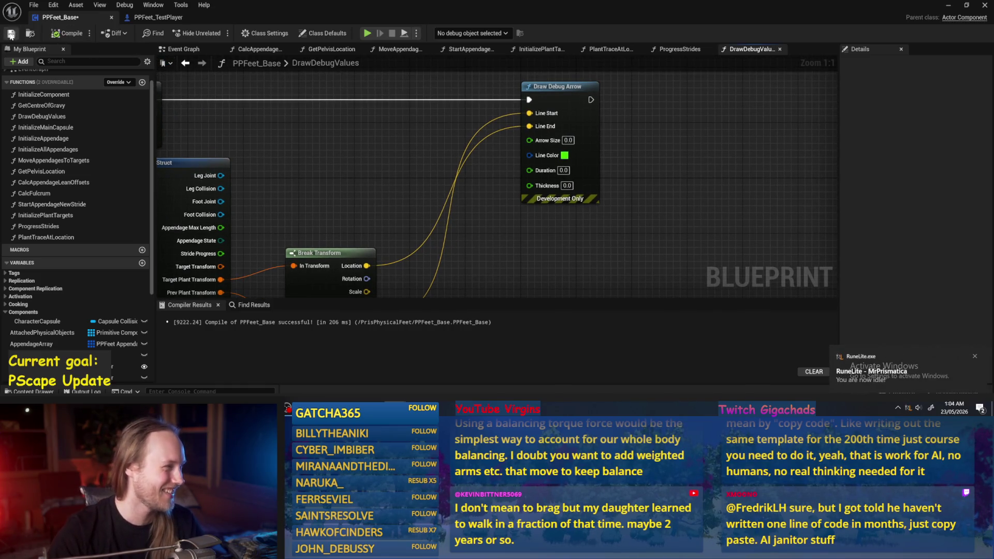
pyautogui.scroll(1, 517, 154)
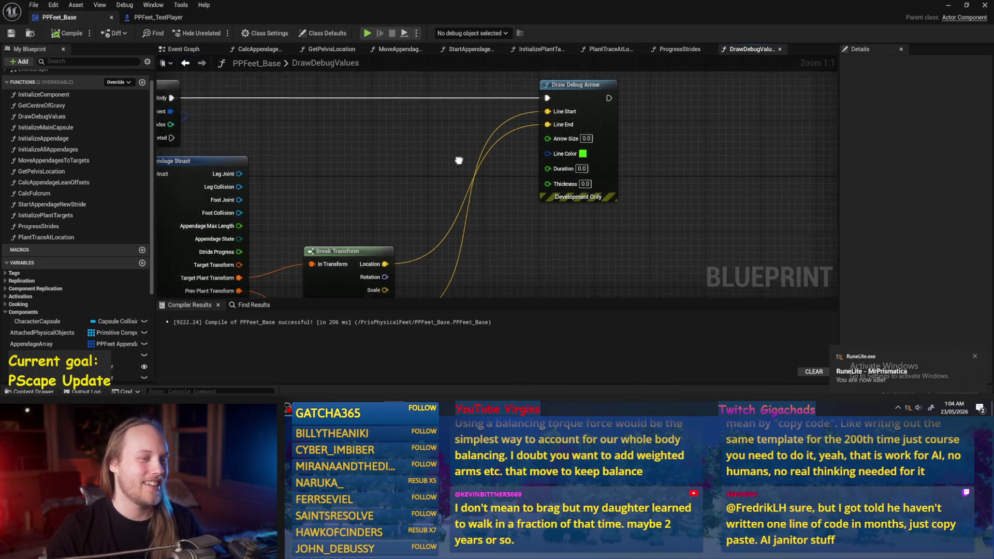
pyautogui.scroll(-1, 455, 160)
pyautogui.moveTo(413, 194); pyautogui.dragTo(426, 188)
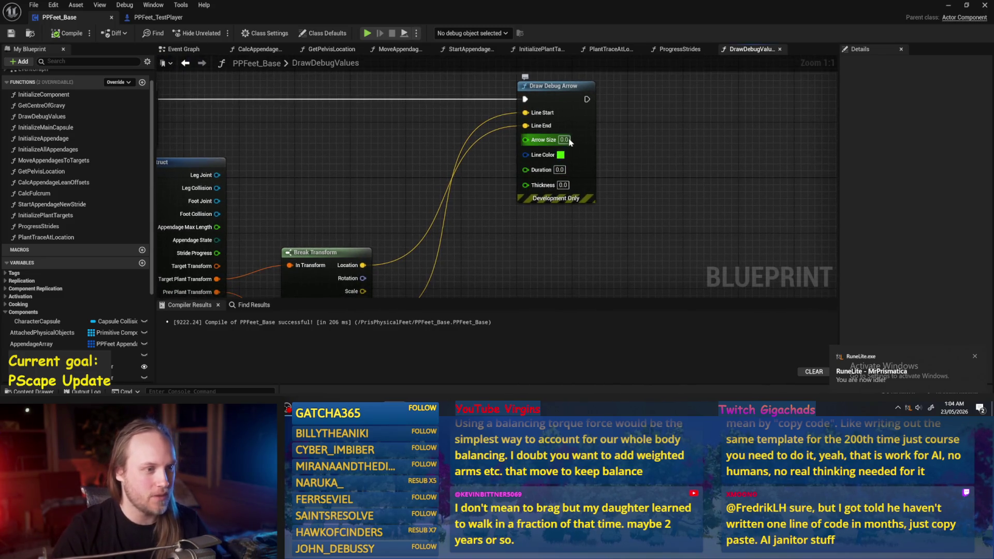
pyautogui.write('3')
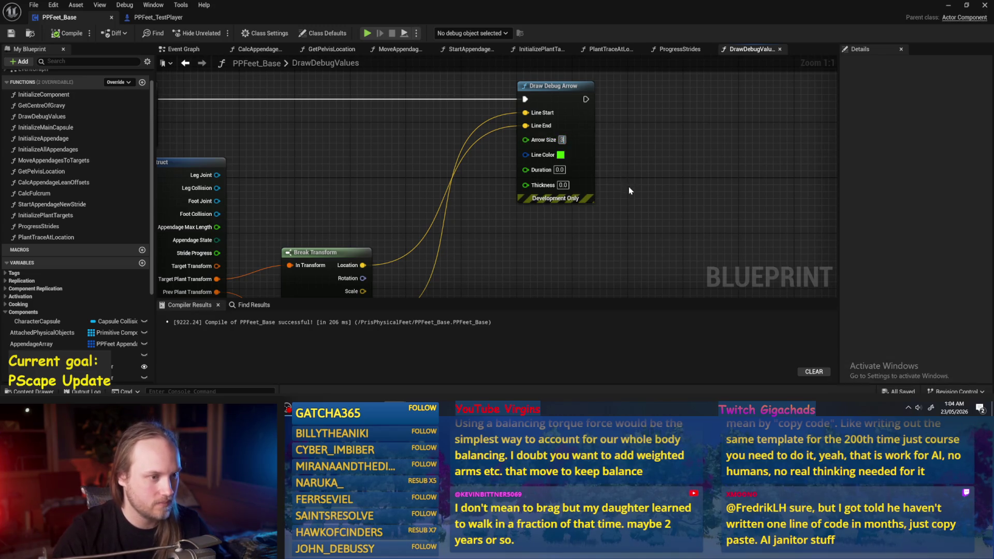
pyautogui.scroll(-1, 453, 177)
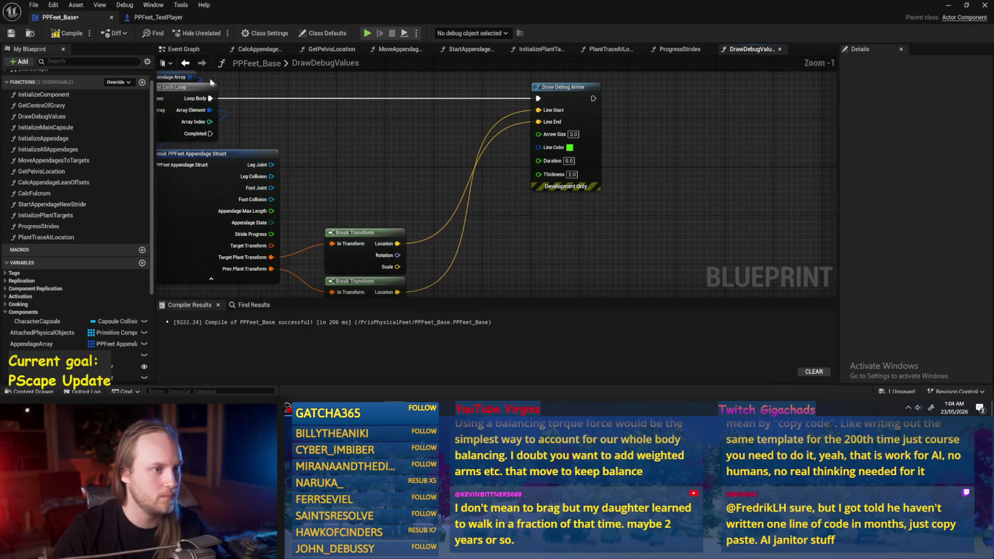
pyautogui.click(11, 34)
pyautogui.moveTo(428, 241); pyautogui.dragTo(460, 224)
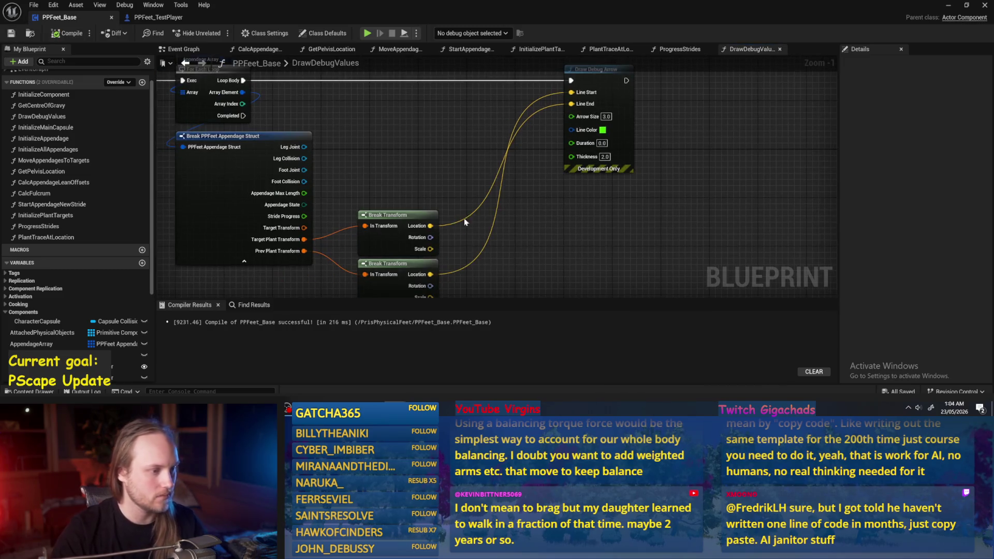
pyautogui.click(975, 7)
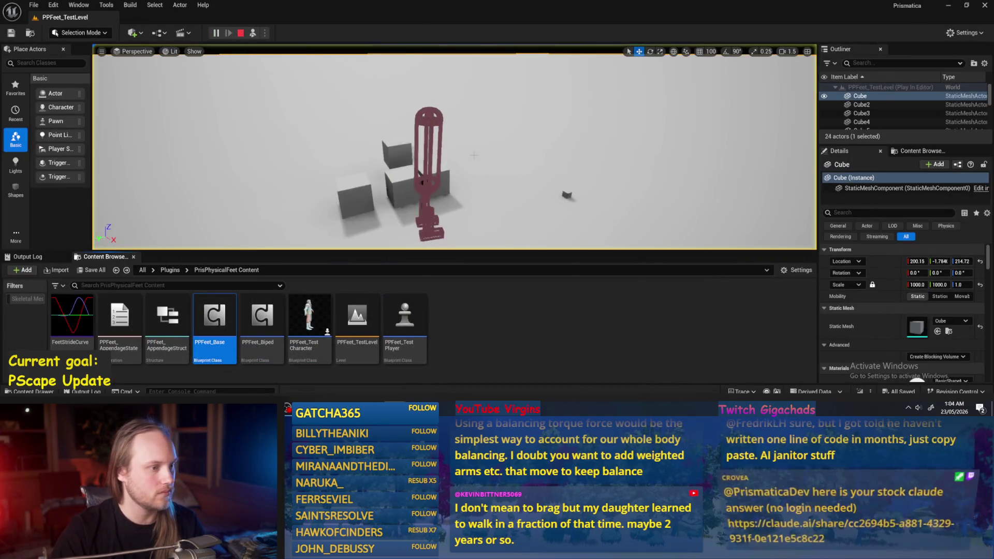
# Raise the play camera to inspect the green debug arrows under the feet, then return to PPFeet_Base
pyautogui.scroll(-2, 454, 146)
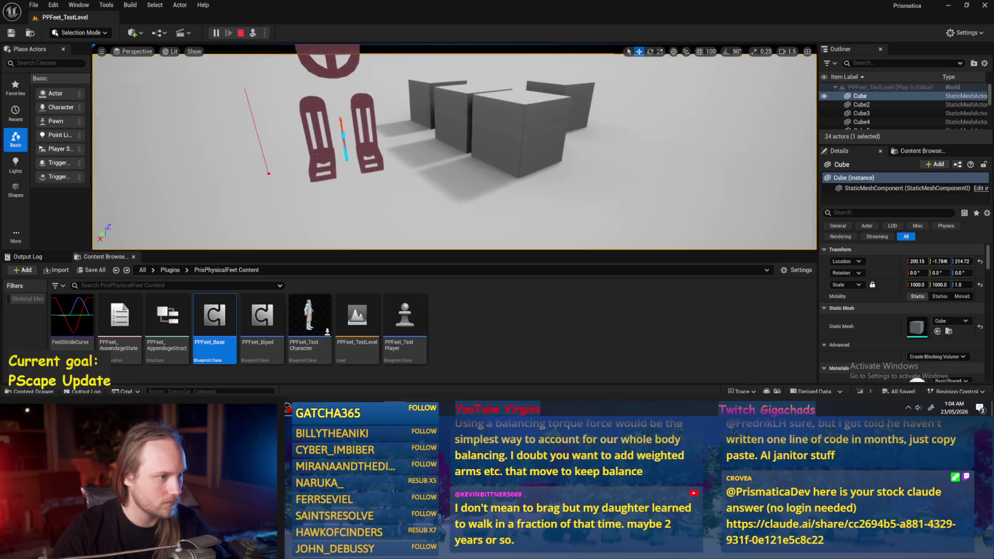
pyautogui.scroll(-2, 454, 146)
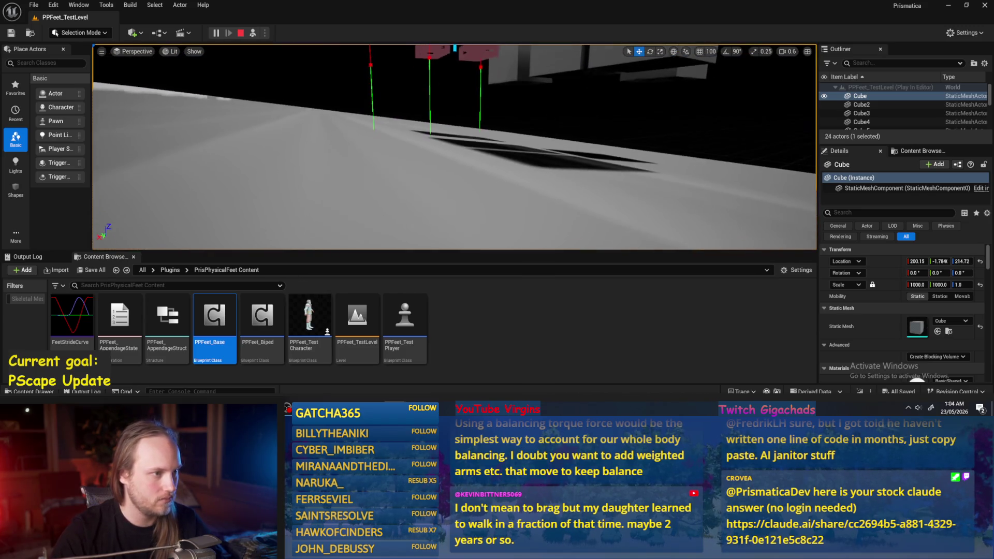
pyautogui.moveTo(454, 147); pyautogui.dragTo(454, 171)
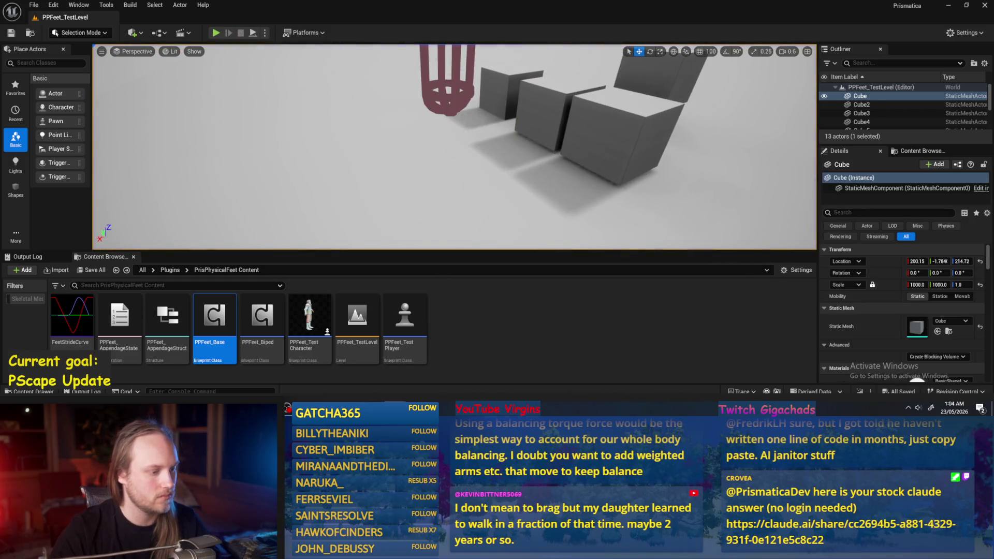
pyautogui.hotkey('alt', 'Tab')
pyautogui.scroll(-2, 397, 266)
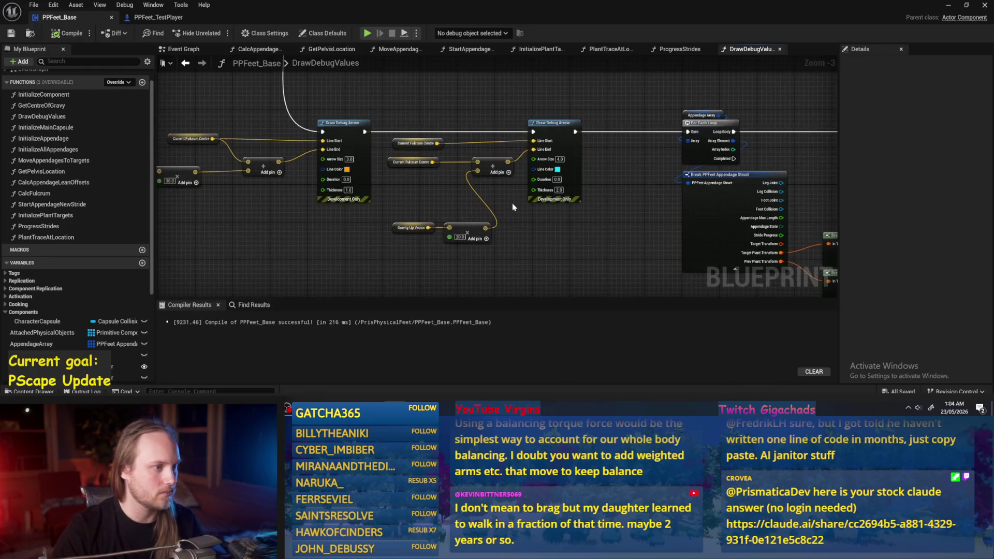
# Recompile the PPFeet_Base Blueprint from the DrawDebugValues graph
pyautogui.scroll(1, 604, 193)
pyautogui.scroll(1, 604, 193)
pyautogui.scroll(1, 506, 166)
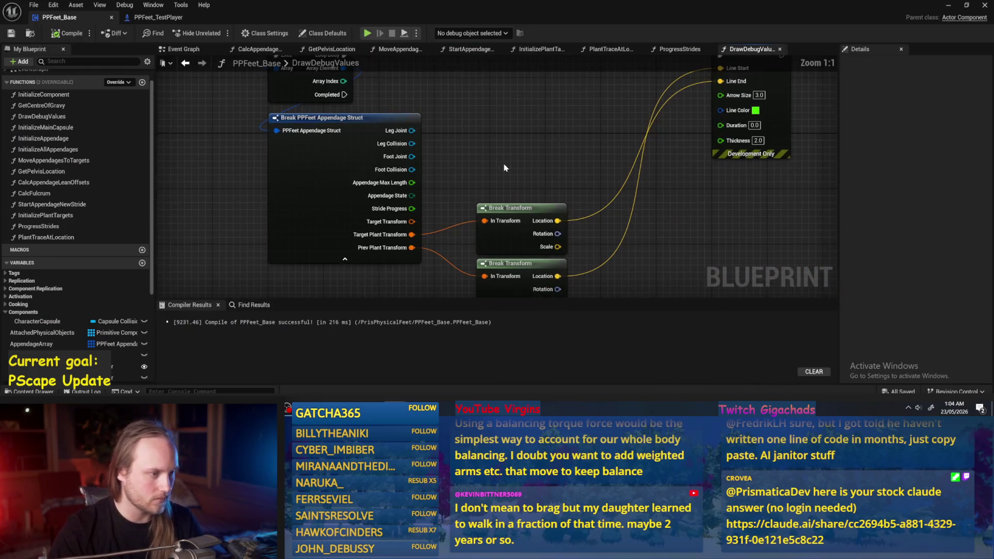
pyautogui.scroll(-1, 509, 117)
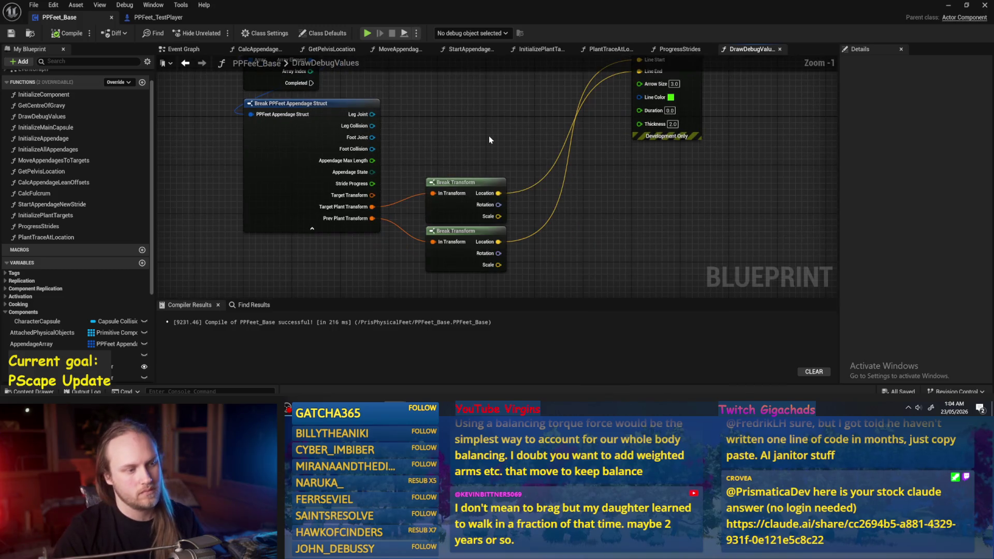
pyautogui.moveTo(490, 137)
pyautogui.mouseDown()
pyautogui.moveTo(485, 173)
pyautogui.moveTo(434, 154)
pyautogui.mouseUp()
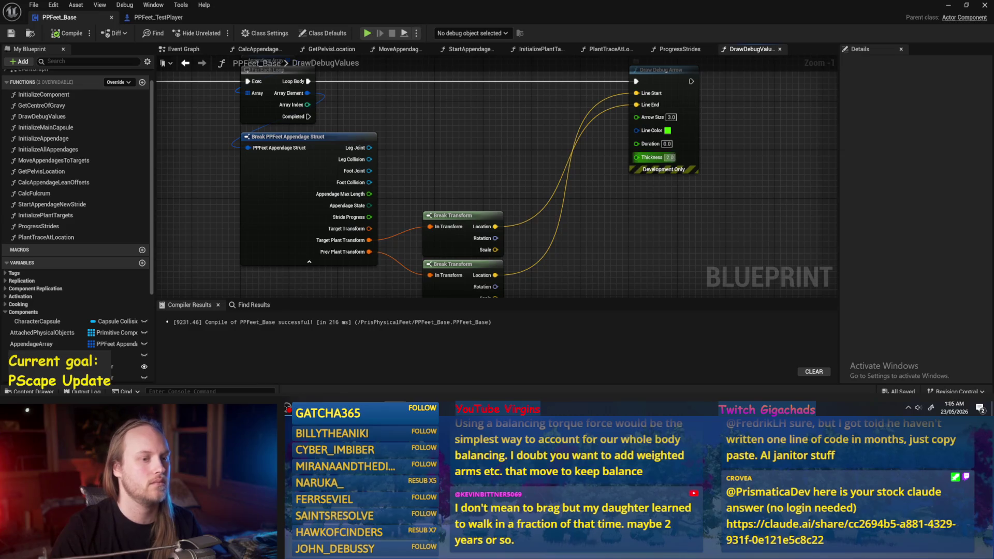
pyautogui.click(66, 37)
# Switch to the Event Graph and pan to the RandomPlantTarget and Physics Handle nodes
pyautogui.moveTo(533, 144)
pyautogui.mouseDown()
pyautogui.moveTo(419, 150)
pyautogui.moveTo(440, 132)
pyautogui.moveTo(491, 138)
pyautogui.moveTo(518, 197)
pyautogui.moveTo(613, 332)
pyautogui.mouseUp()
pyautogui.scroll(-1, 546, 145)
pyautogui.scroll(-1, 481, 156)
pyautogui.click(181, 48)
pyautogui.moveTo(416, 216)
pyautogui.mouseDown()
pyautogui.moveTo(444, 125)
pyautogui.moveTo(635, 97)
pyautogui.moveTo(544, 273)
pyautogui.moveTo(266, 155)
pyautogui.mouseUp()
pyautogui.scroll(-1, 635, 97)
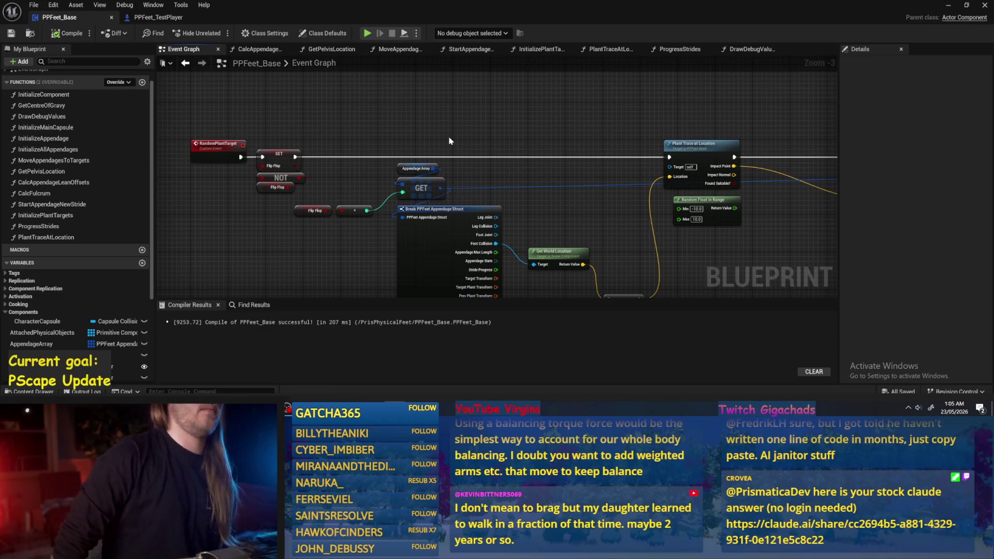
# Tidy the Event Graph, moving the two Flip Flop nodes beside the NOT node and shifting Make Transform
pyautogui.moveTo(449, 141); pyautogui.dragTo(293, 127)
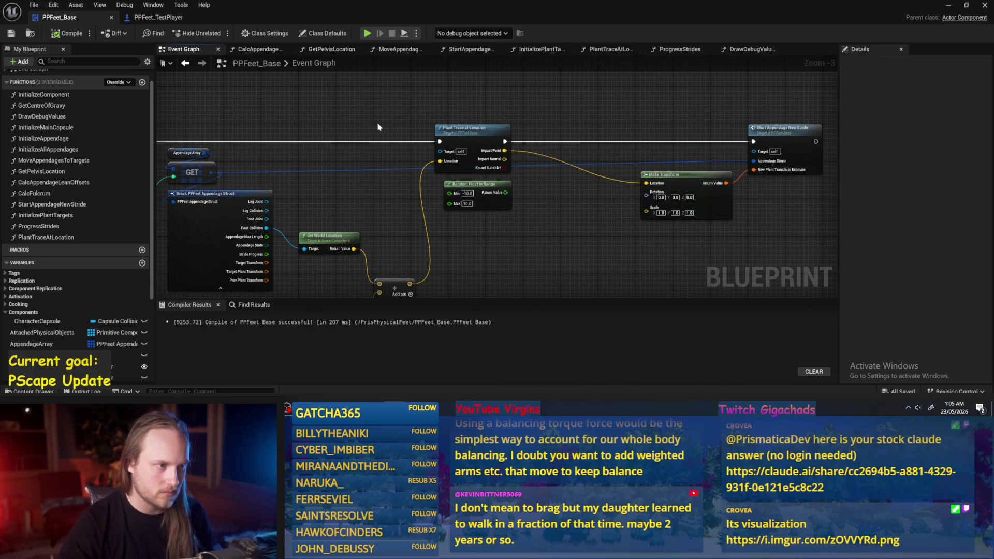
pyautogui.moveTo(337, 203); pyautogui.dragTo(414, 187)
pyautogui.scroll(1, 414, 186)
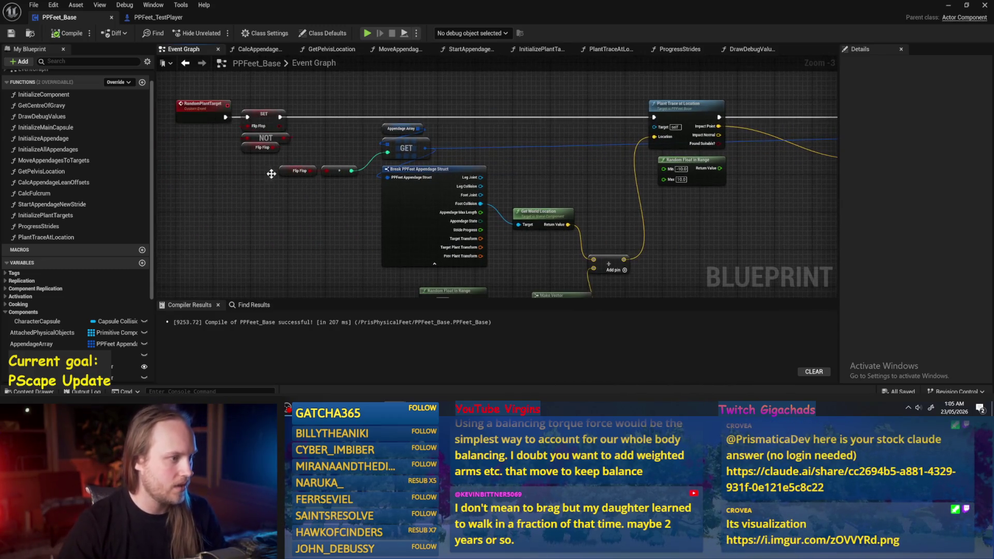
pyautogui.scroll(1, 363, 155)
pyautogui.moveTo(357, 137); pyautogui.dragTo(271, 185)
pyautogui.moveTo(361, 160); pyautogui.dragTo(373, 130)
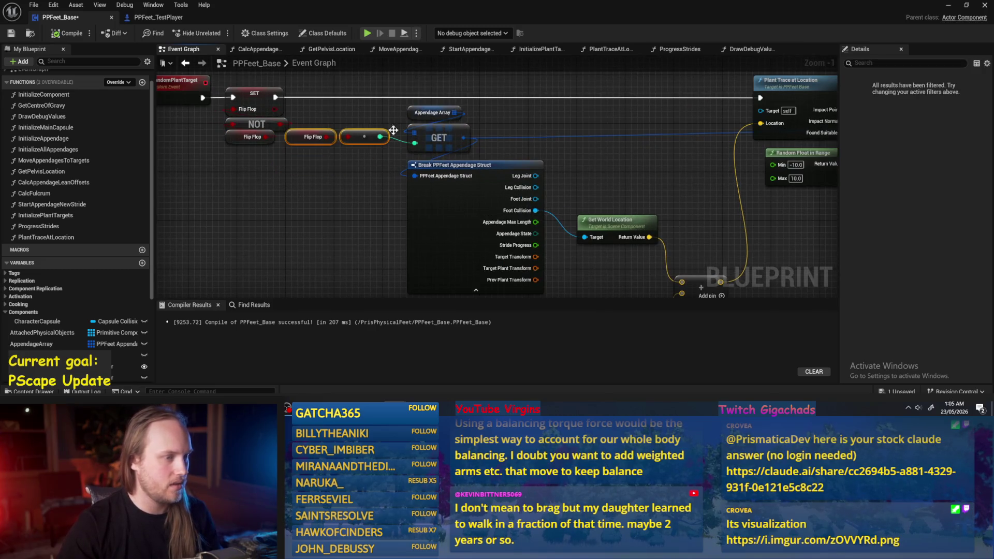
pyautogui.moveTo(524, 175); pyautogui.dragTo(207, 171)
pyautogui.scroll(-1, 660, 182)
pyautogui.moveTo(659, 182); pyautogui.dragTo(609, 203)
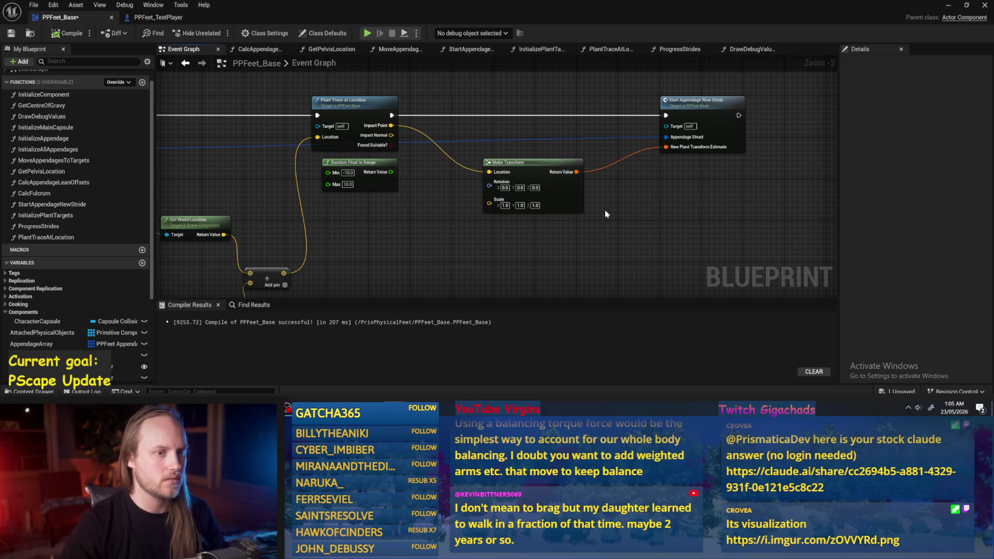
# Open the StartAppendageNewStride function graph from its node on the Event Graph's right side
pyautogui.moveTo(621, 220); pyautogui.dragTo(828, 183)
pyautogui.moveTo(567, 211)
pyautogui.mouseDown()
pyautogui.moveTo(715, 173)
pyautogui.moveTo(525, 201)
pyautogui.moveTo(754, 186)
pyautogui.moveTo(635, 144)
pyautogui.mouseUp()
pyautogui.doubleClick(631, 141)
pyautogui.moveTo(664, 181); pyautogui.dragTo(652, 190)
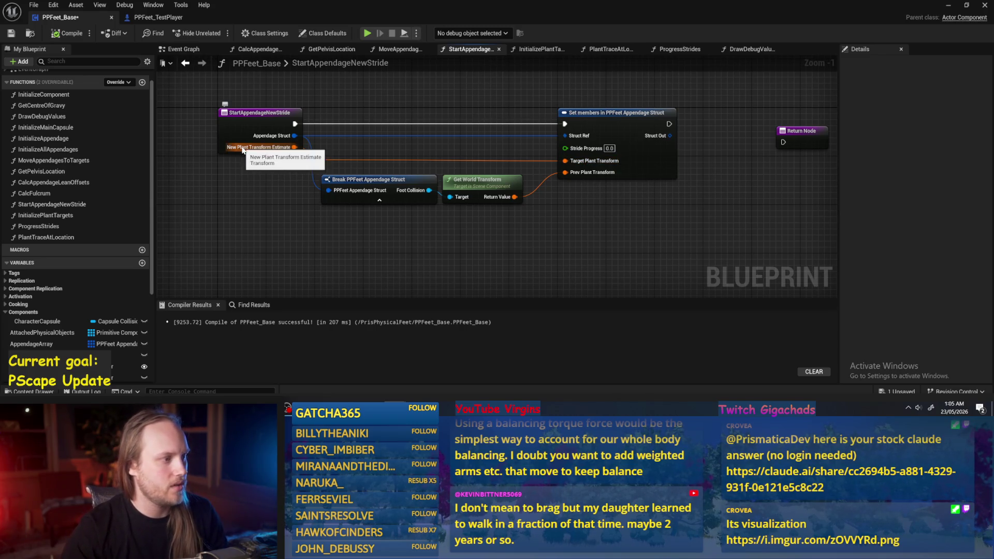
# Connect Set members' exec output to the Return Node, compile and save PPFeet_Base, and return to the level
pyautogui.moveTo(613, 224); pyautogui.dragTo(574, 216)
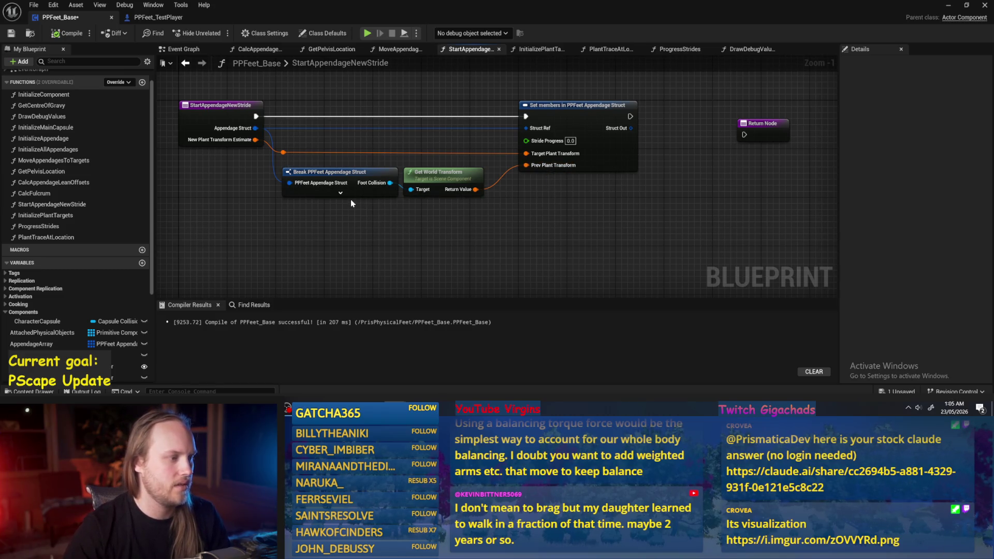
pyautogui.moveTo(583, 128)
pyautogui.mouseDown()
pyautogui.moveTo(714, 142)
pyautogui.moveTo(641, 126)
pyautogui.moveTo(637, 143)
pyautogui.mouseUp()
pyautogui.click(57, 35)
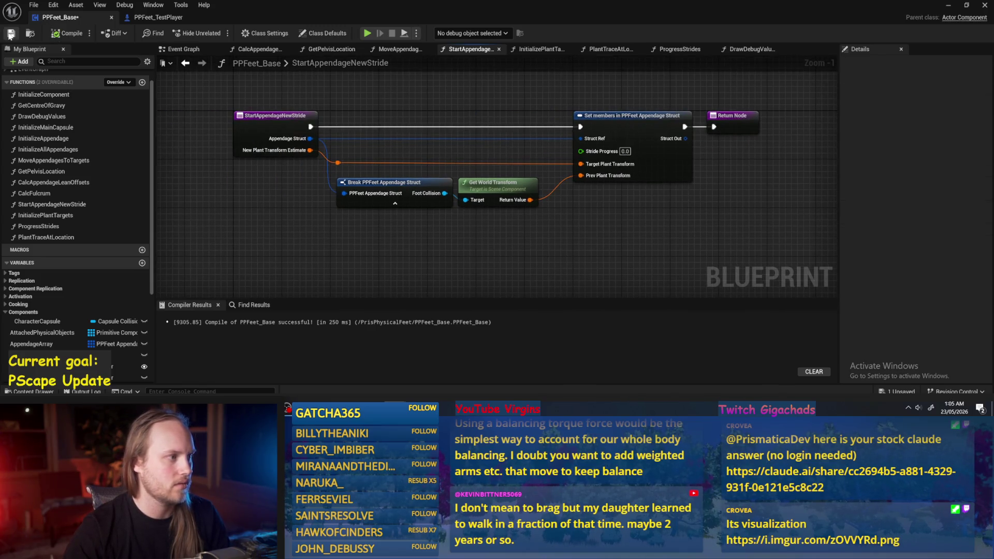
pyautogui.click(184, 48)
pyautogui.hotkey('alt', 'Tab')
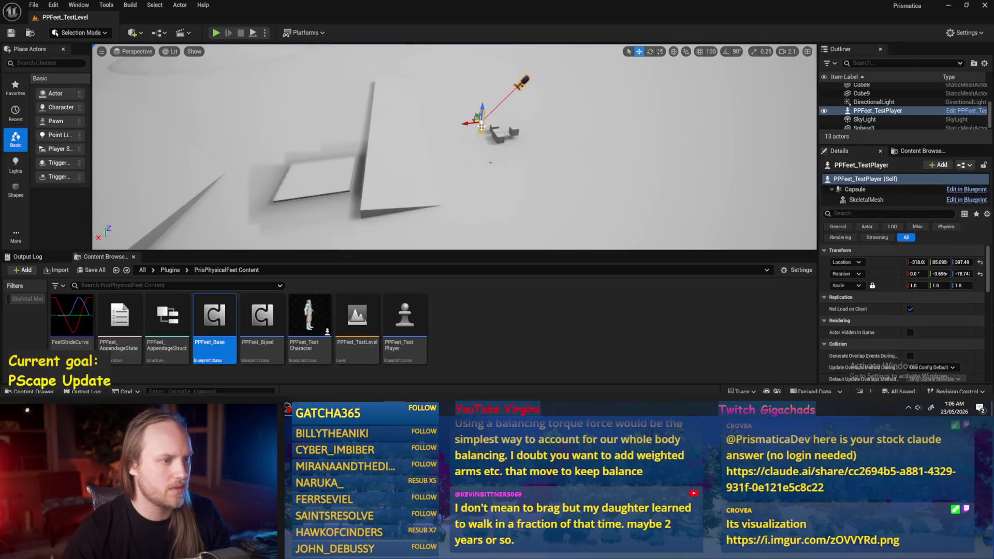
# Reset the test player's rotation to zero and move it back to the origin
pyautogui.scroll(-1, 980, 277)
pyautogui.click(980, 260)
pyautogui.click(980, 249)
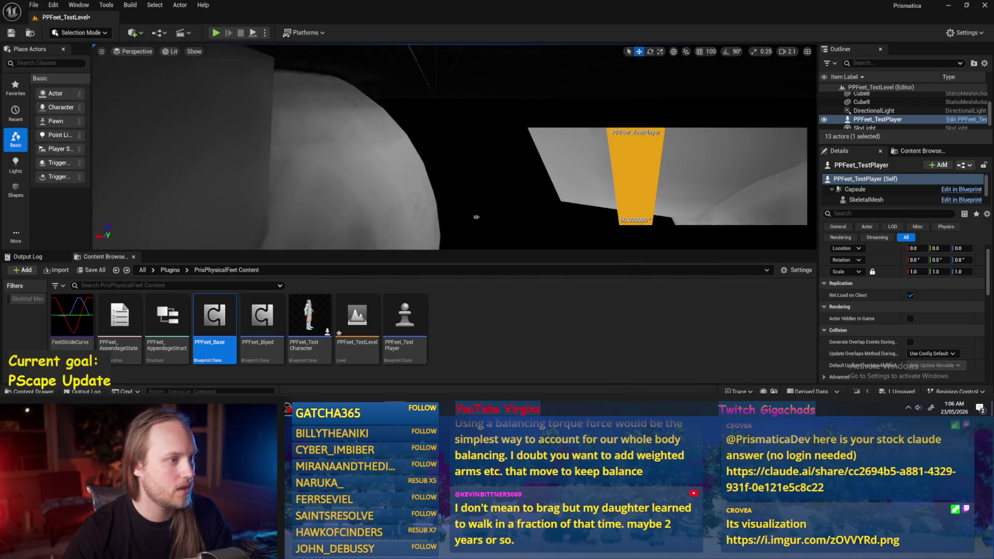
# Raise the floor cube toward the player and shift PPFeet_TestPlayer to a new floor spot
pyautogui.click(476, 217)
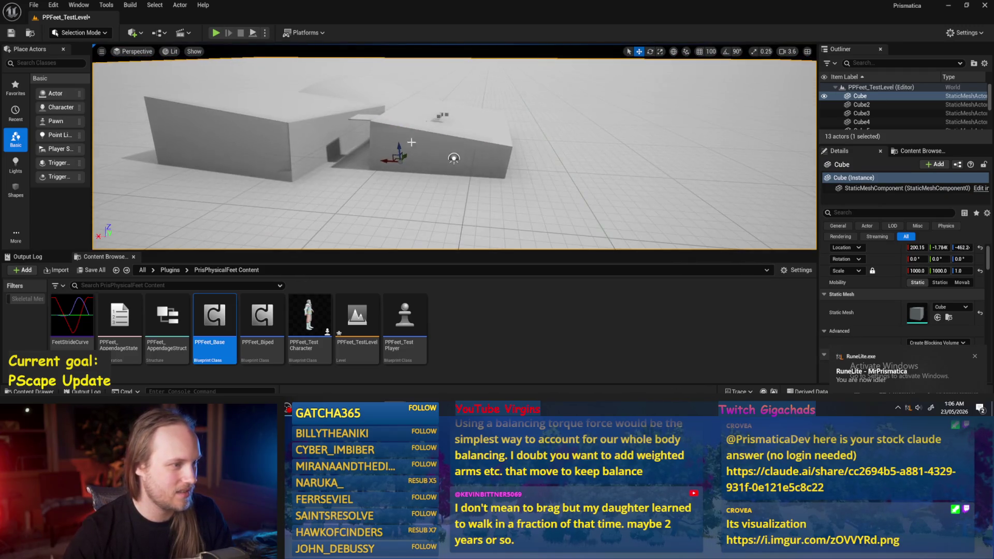
pyautogui.press('Delete')
pyautogui.hotkey('ctrl', 'z')
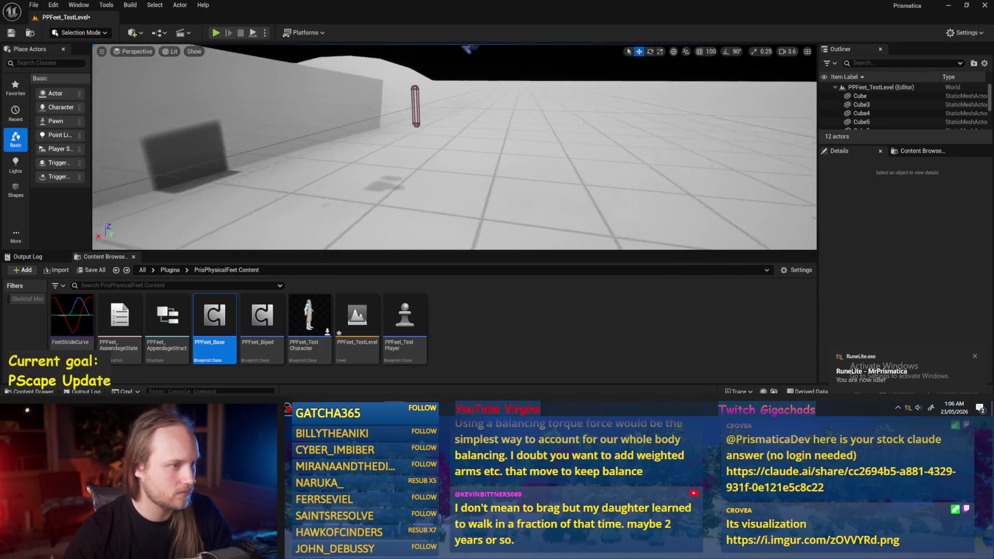
pyautogui.moveTo(378, 188)
pyautogui.mouseDown()
pyautogui.moveTo(370, 122)
pyautogui.moveTo(358, 129)
pyautogui.moveTo(369, 122)
pyautogui.mouseUp()
pyautogui.click(437, 146)
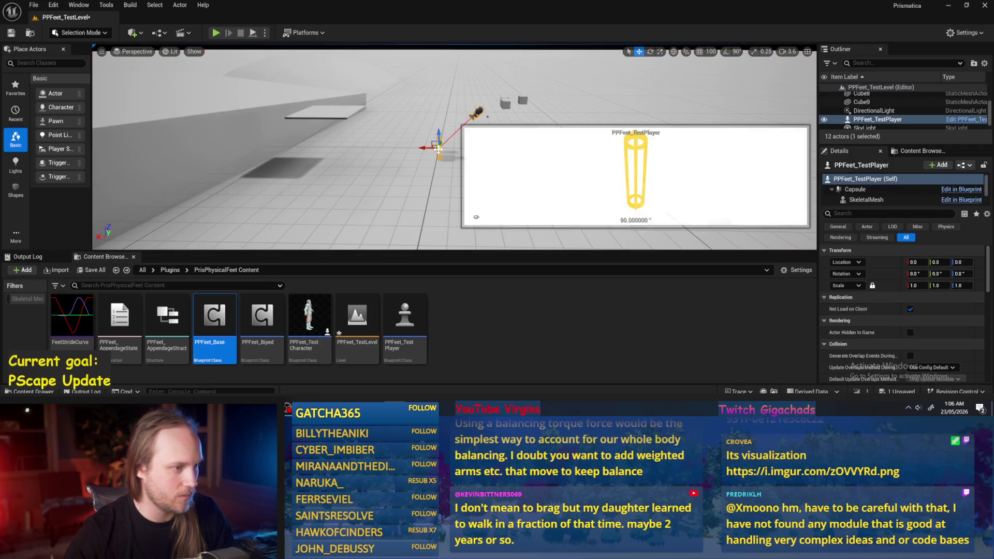
pyautogui.moveTo(435, 146); pyautogui.dragTo(442, 134)
# Playtest the foot traces in Play-in-Editor, stop the run, and save the level
pyautogui.click(253, 36)
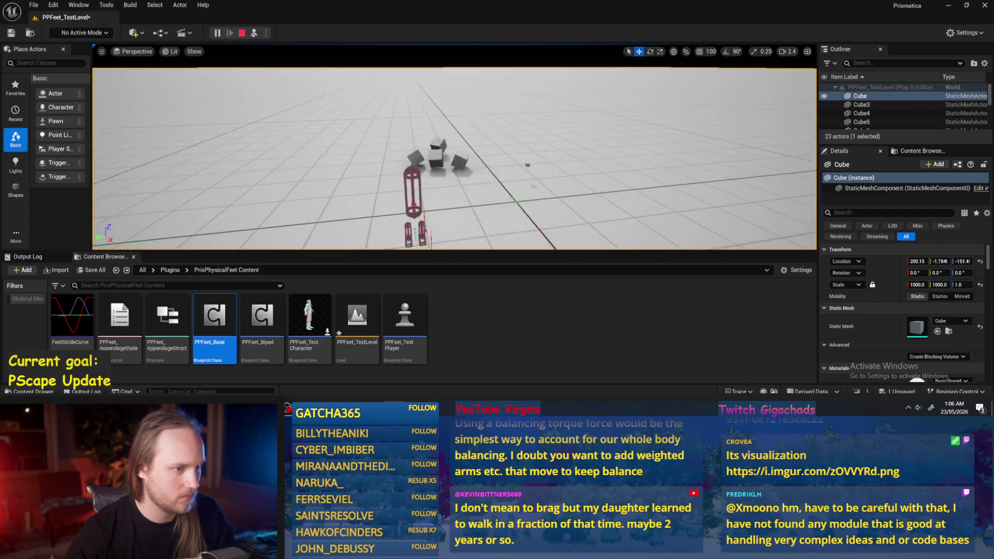
pyautogui.press('Escape')
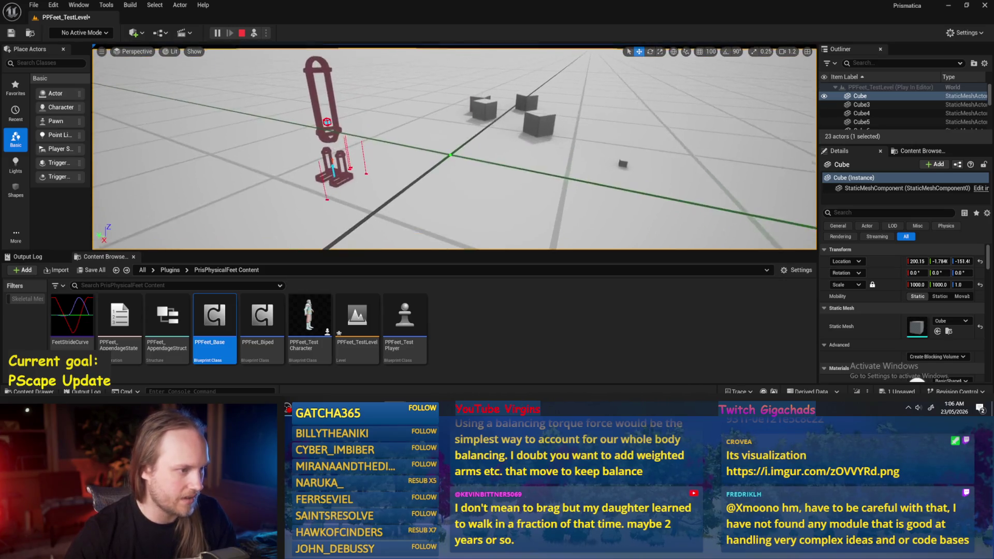
pyautogui.hotkey('ctrl', 's')
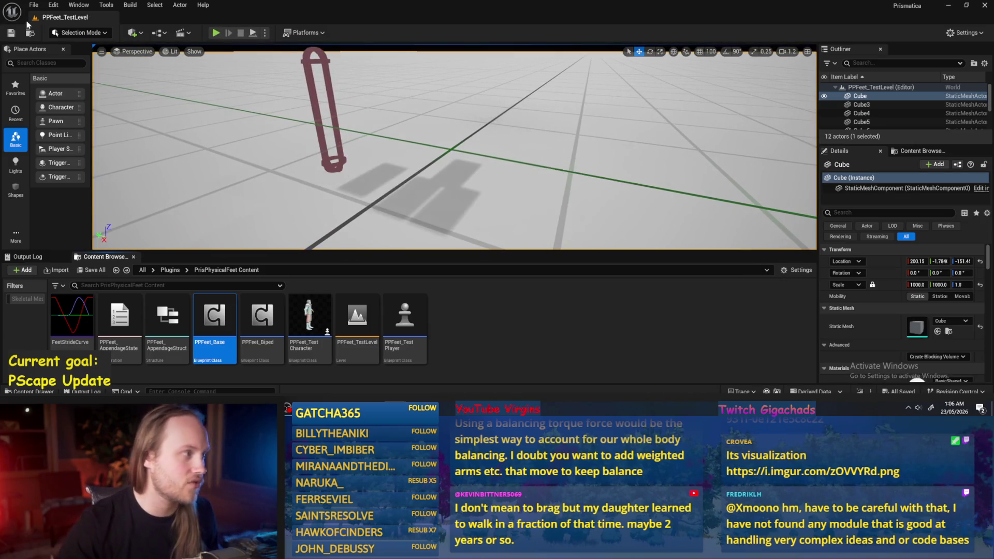
pyautogui.click(34, 5)
# Dismiss the file menu and read the Claude answer, marking the phrase 'support polygon'
pyautogui.click(46, 133)
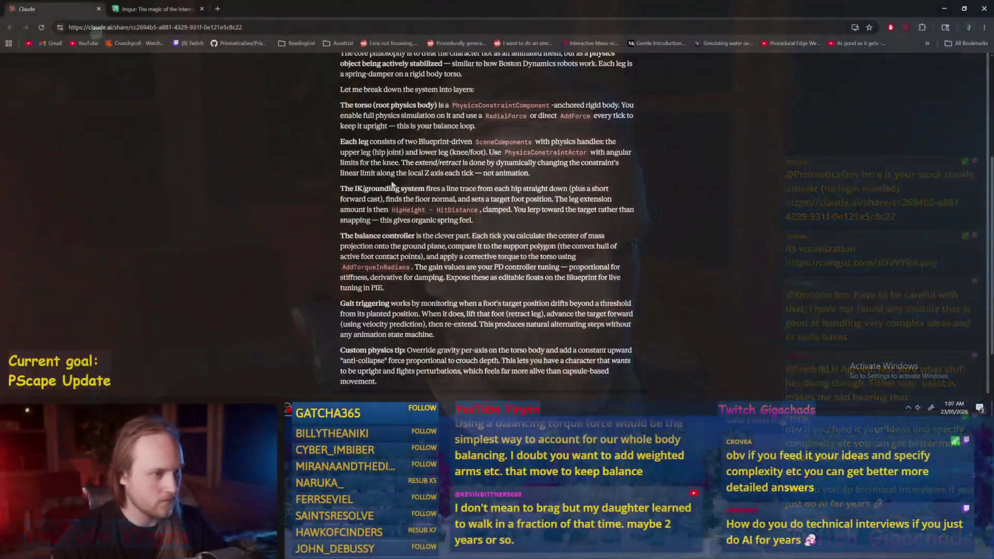
pyautogui.scroll(-2, 359, 154)
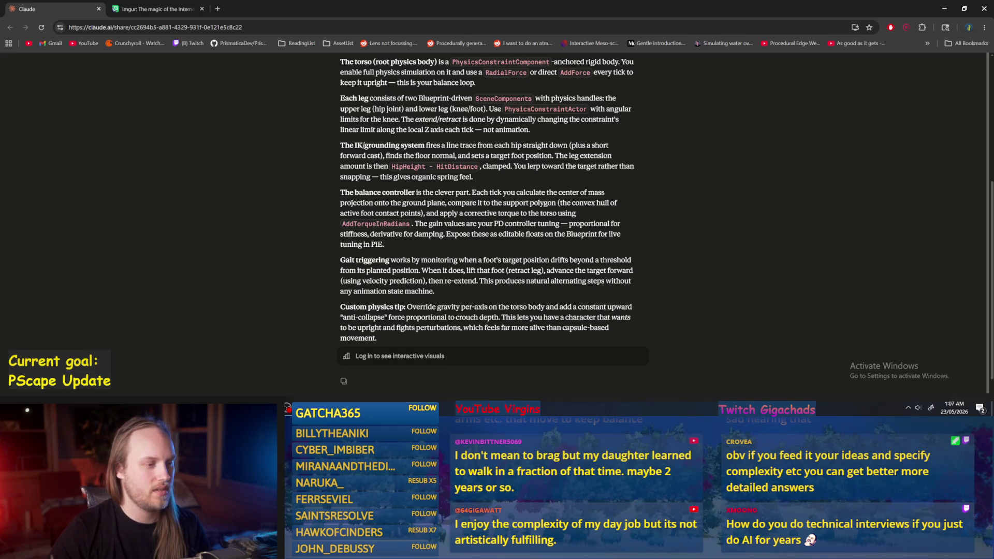
pyautogui.moveTo(504, 203); pyautogui.dragTo(556, 203)
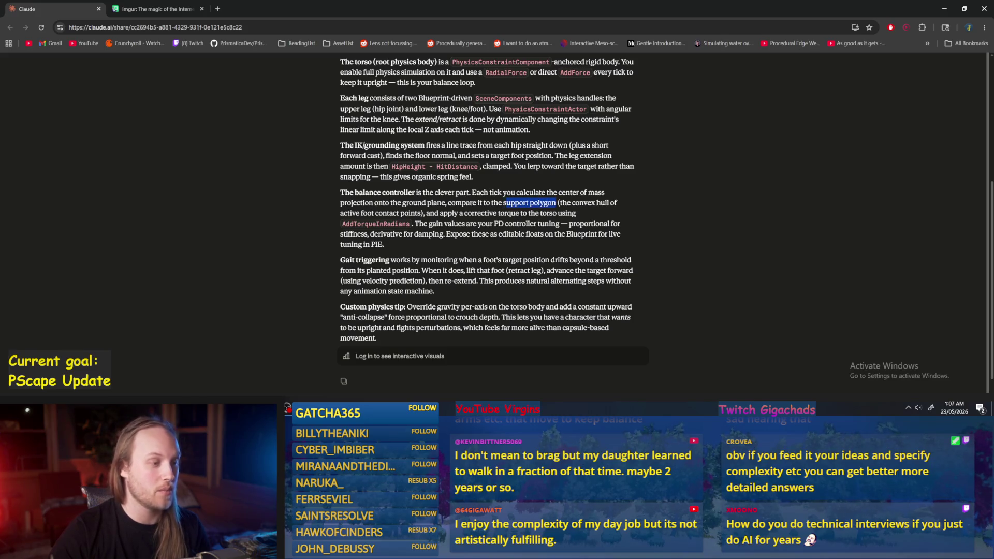
pyautogui.click(556, 203)
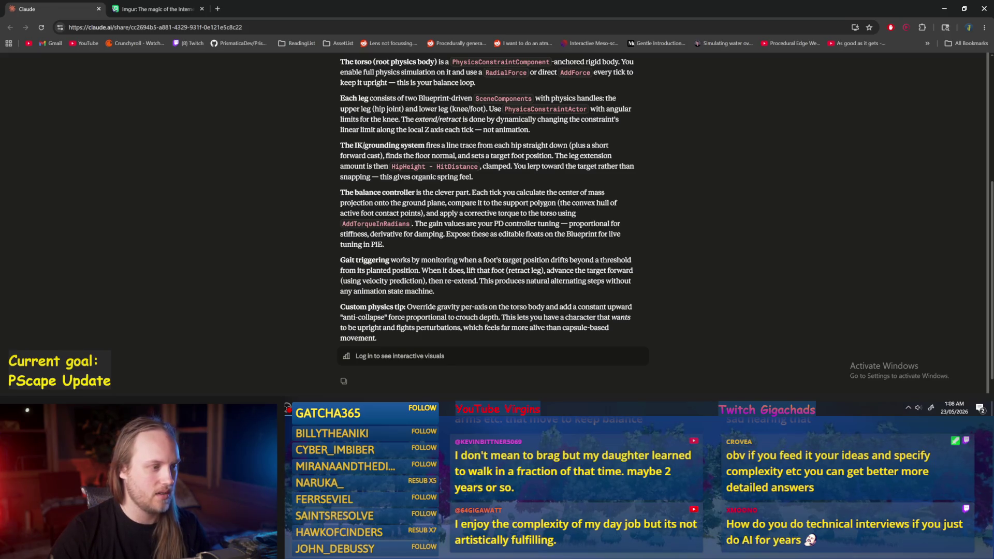
# Mark 'AddTorqueInRadians' while reading the answer, then switch to the Imgur diagram post
pyautogui.moveTo(357, 221)
pyautogui.mouseDown()
pyautogui.moveTo(430, 228)
pyautogui.moveTo(334, 226)
pyautogui.mouseUp()
pyautogui.click(331, 221)
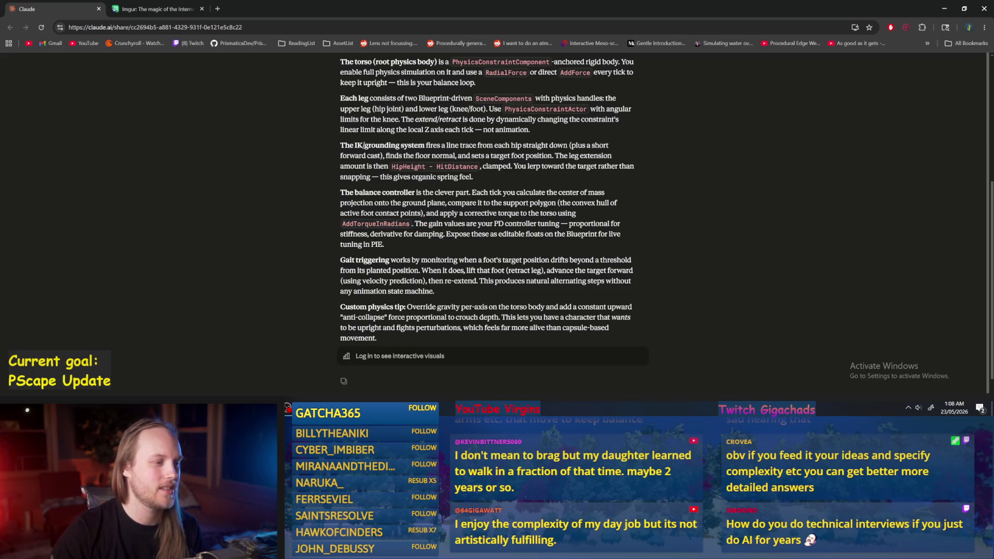
pyautogui.moveTo(426, 224); pyautogui.dragTo(347, 223)
pyautogui.click(348, 223)
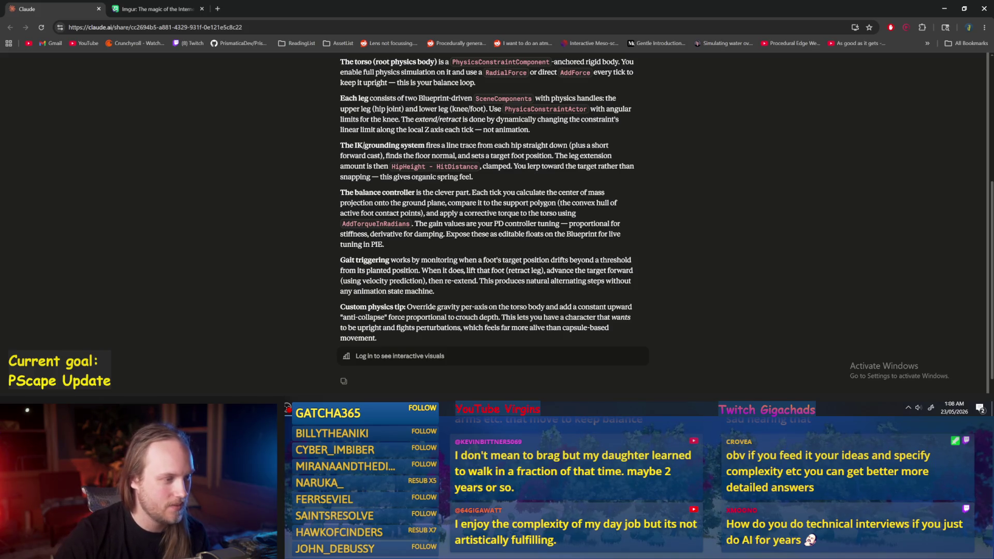
pyautogui.scroll(-1, 487, 222)
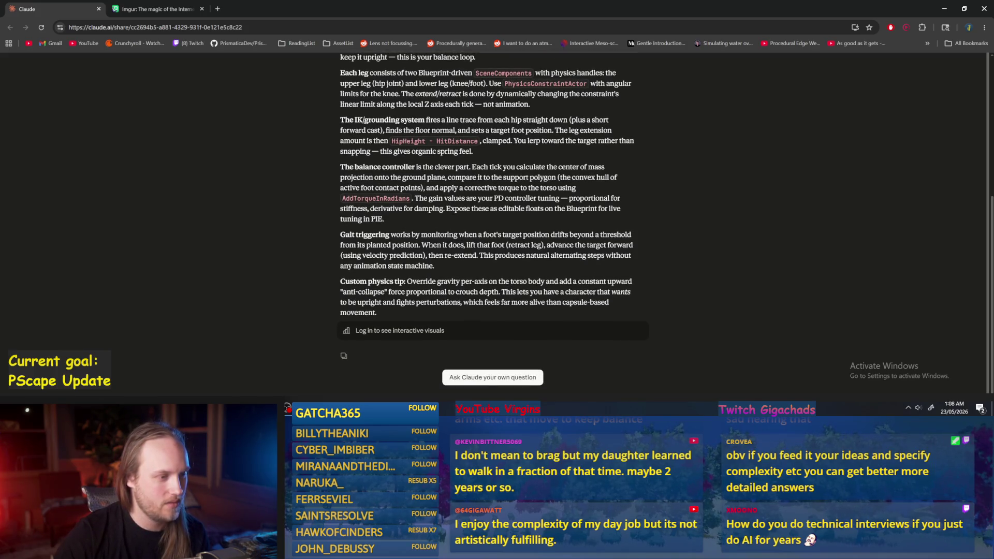
pyautogui.scroll(1, 405, 240)
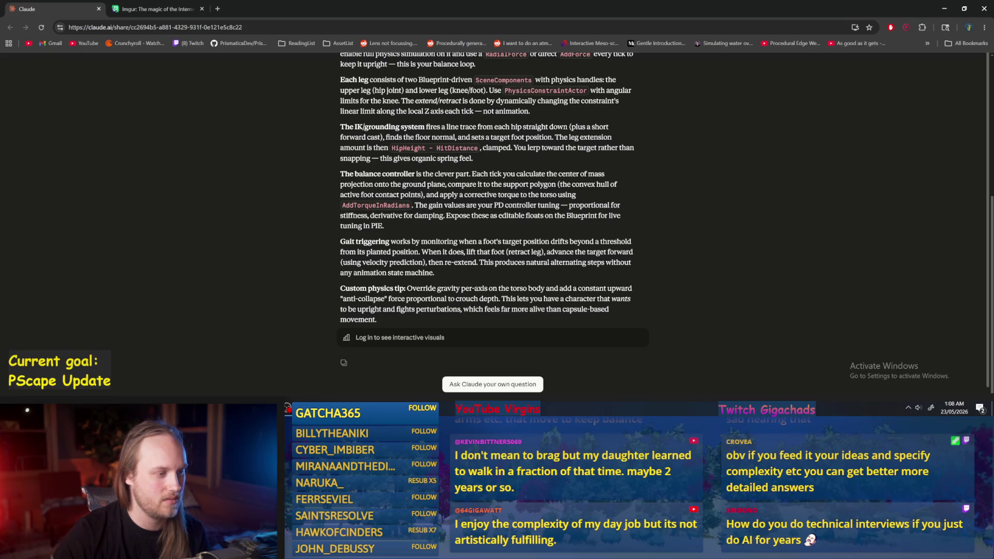
pyautogui.scroll(5, 486, 207)
pyautogui.scroll(-5, 486, 207)
pyautogui.click(136, 10)
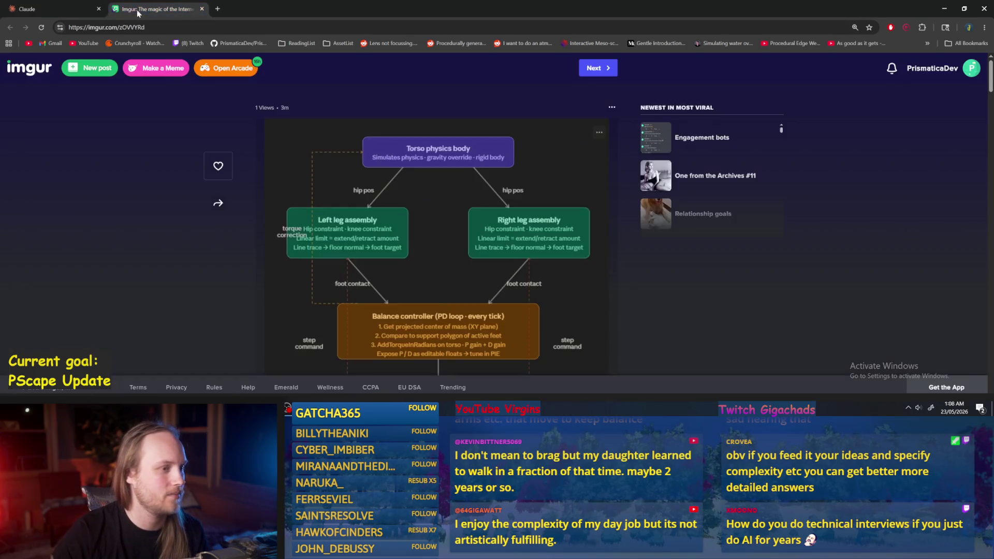
# Scroll the Imgur leg-system diagram down to the Gait manager, then close the browser
pyautogui.scroll(-2, 487, 267)
pyautogui.scroll(-1, 487, 266)
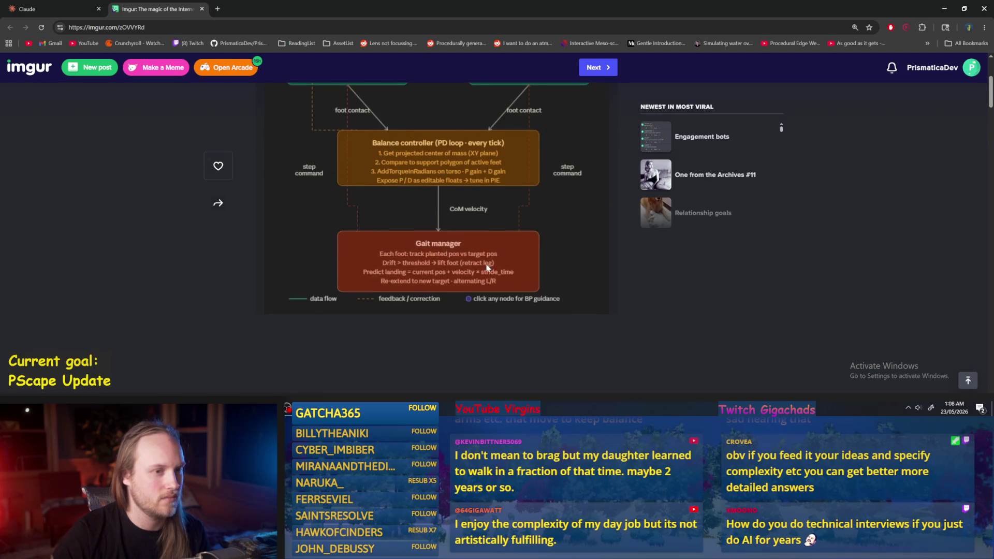
pyautogui.scroll(2, 487, 267)
pyautogui.scroll(-1, 397, 257)
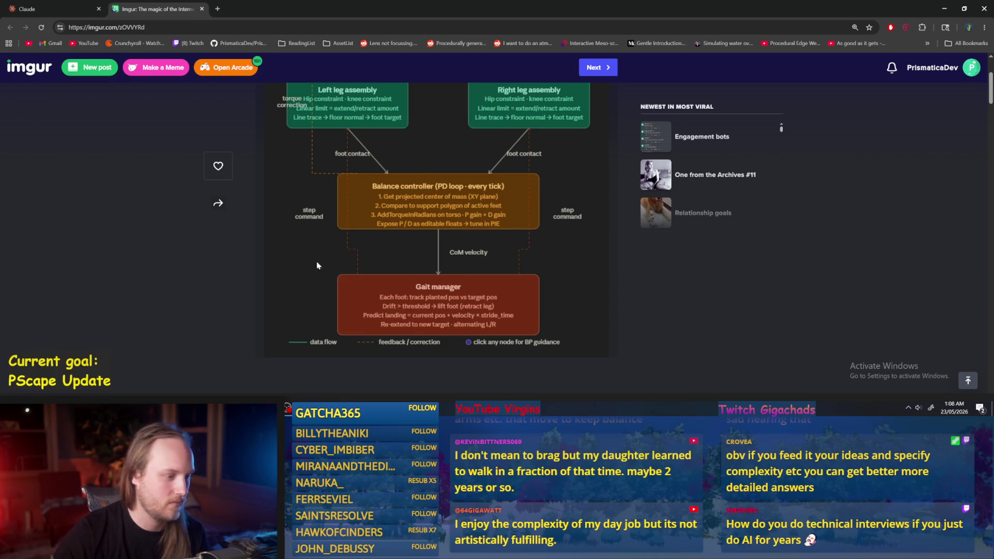
pyautogui.scroll(3, 270, 259)
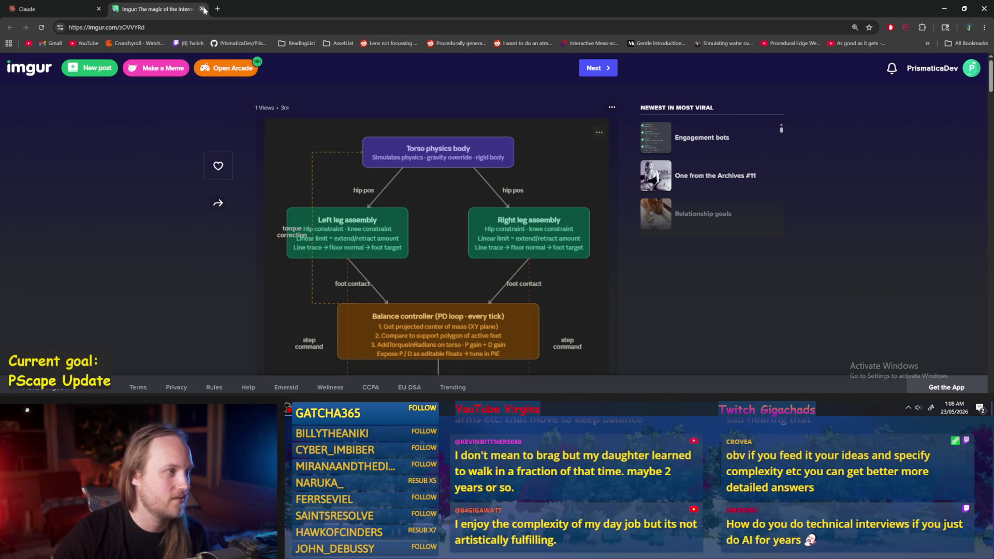
pyautogui.click(984, 9)
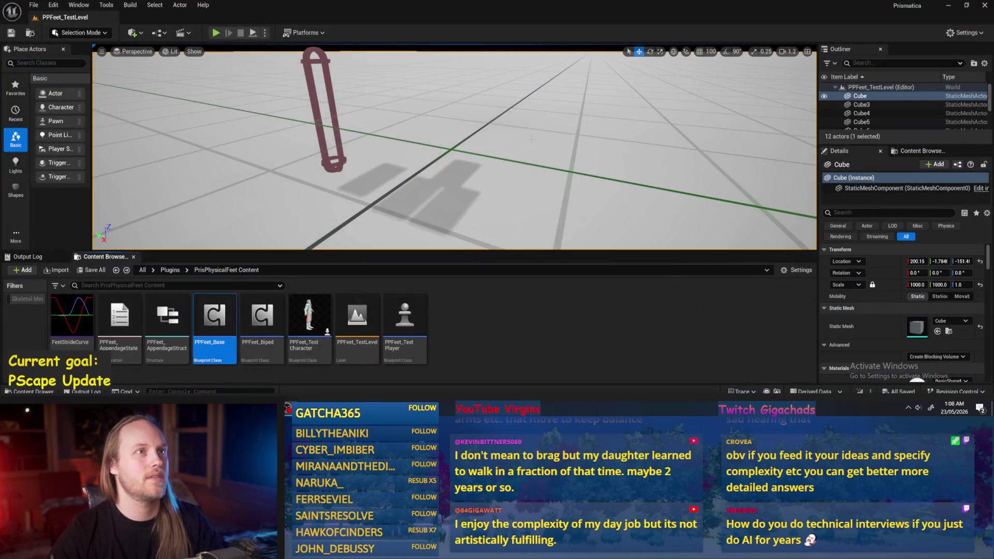
# Fly the viewport camera back around the capsule and raise the floor cube into it
pyautogui.scroll(-2, 531, 140)
pyautogui.press('s')
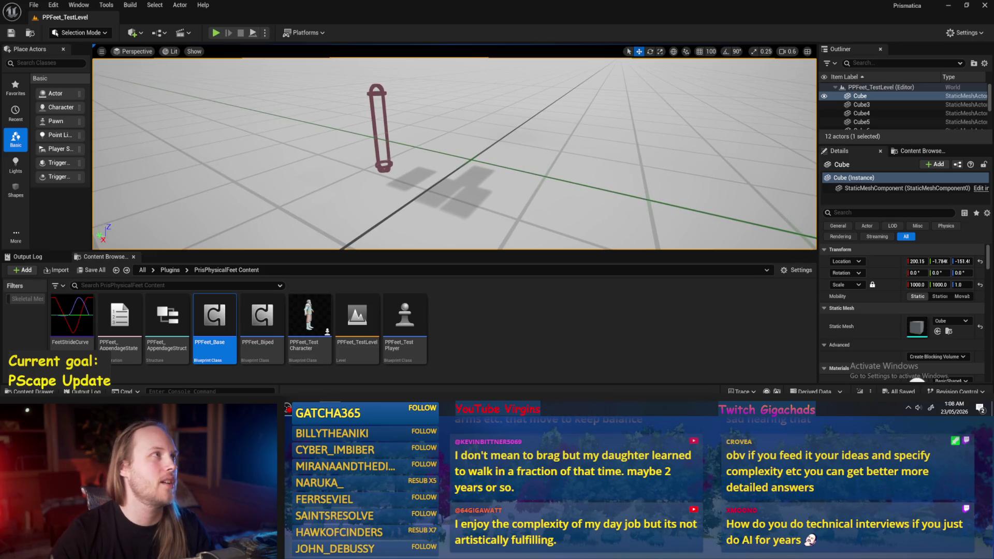
pyautogui.press('a')
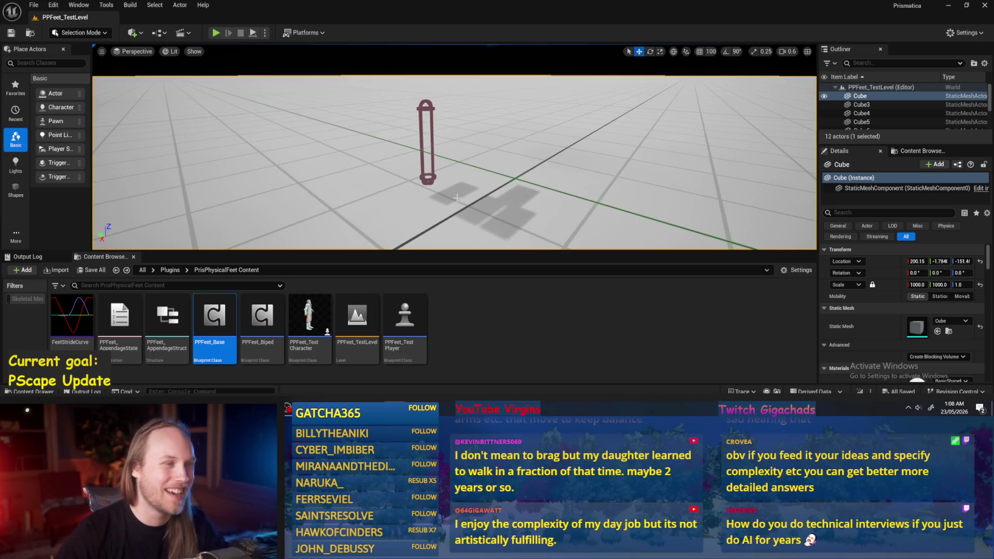
pyautogui.scroll(4, 456, 197)
pyautogui.press('s')
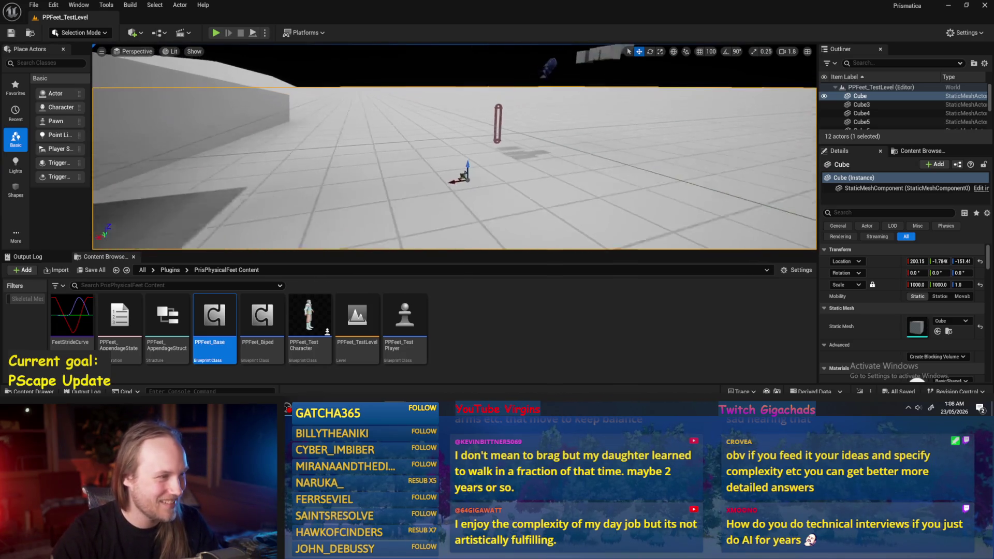
pyautogui.moveTo(468, 167); pyautogui.dragTo(461, 148)
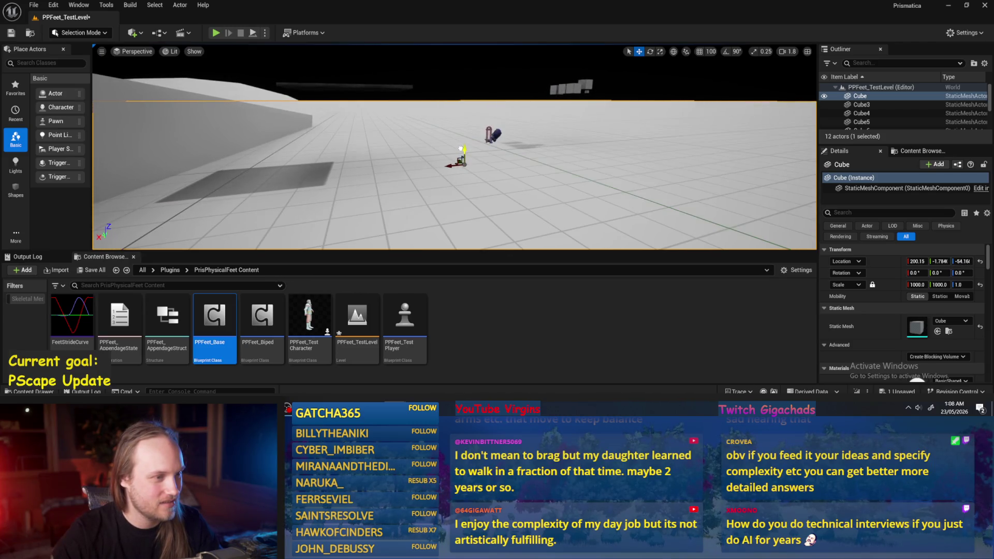
# Frame PPFeet_TestPlayer and lift its capsule to Z 126.08
pyautogui.click(496, 134)
pyautogui.press('f')
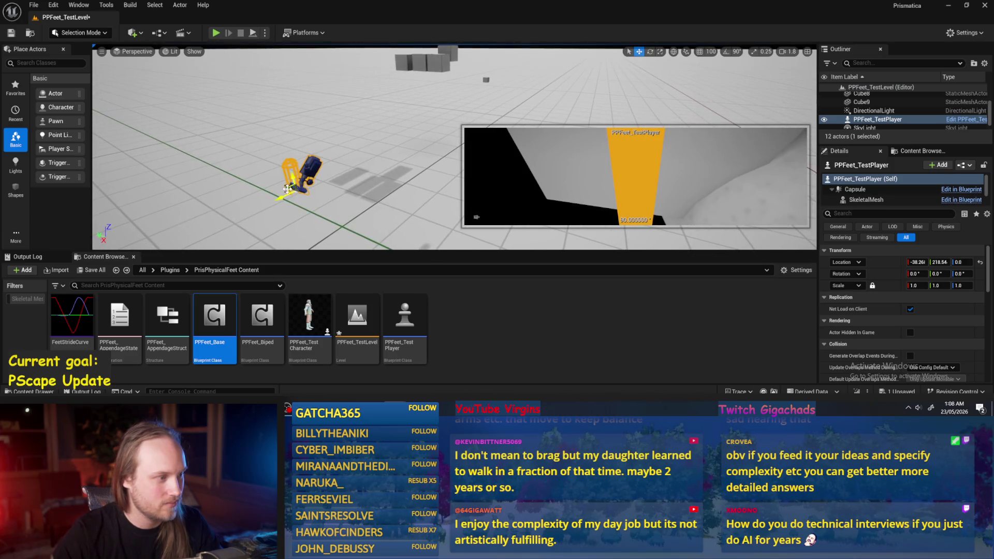
pyautogui.moveTo(293, 183); pyautogui.dragTo(280, 132)
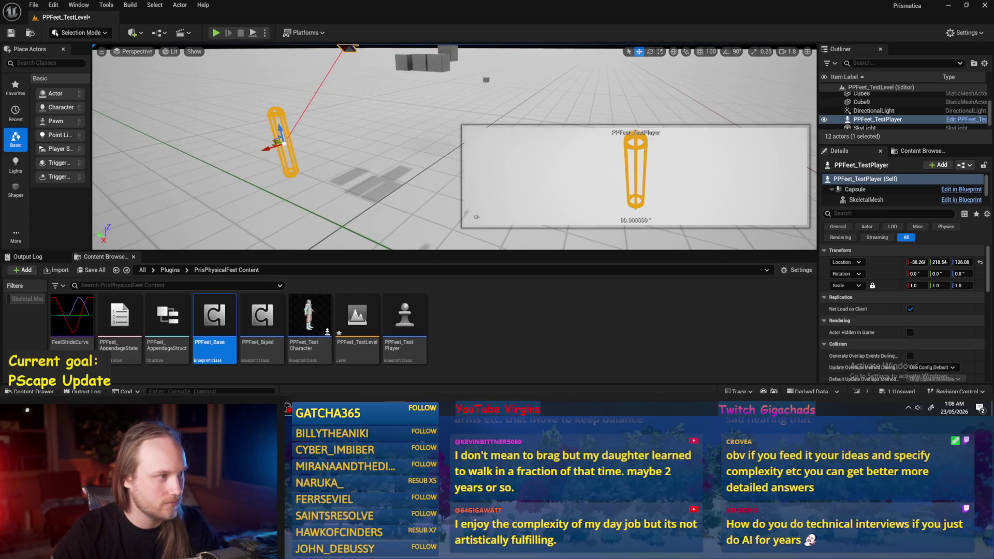
# Test the foot planting in a Play-in-Editor run, stop it, and open PPFeet_Base
pyautogui.click(254, 33)
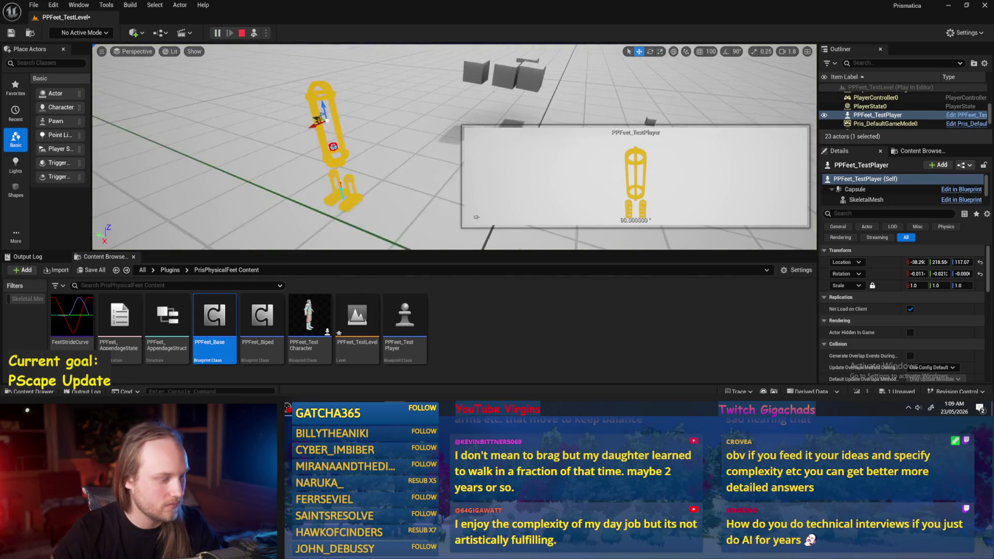
pyautogui.click(310, 218)
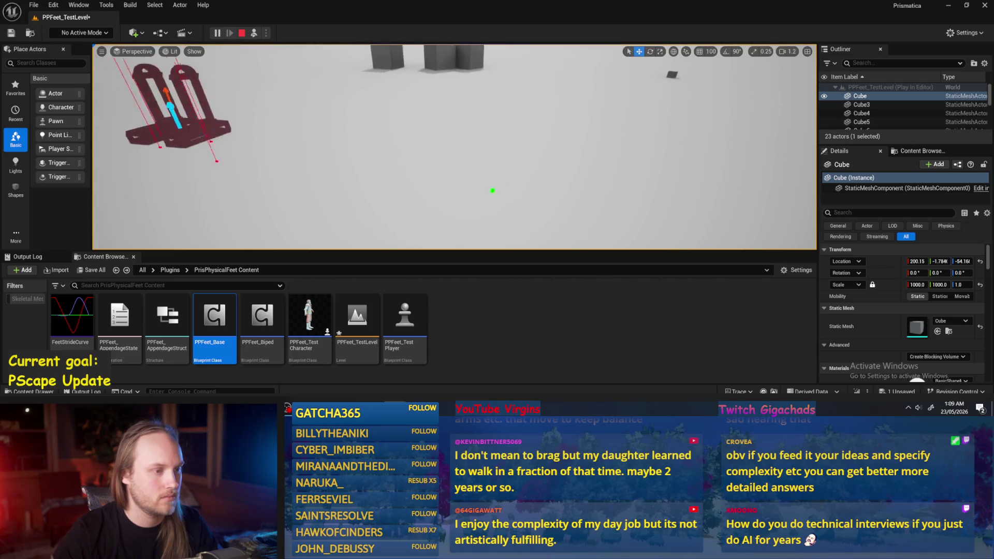
pyautogui.press('Escape')
pyautogui.click(471, 324)
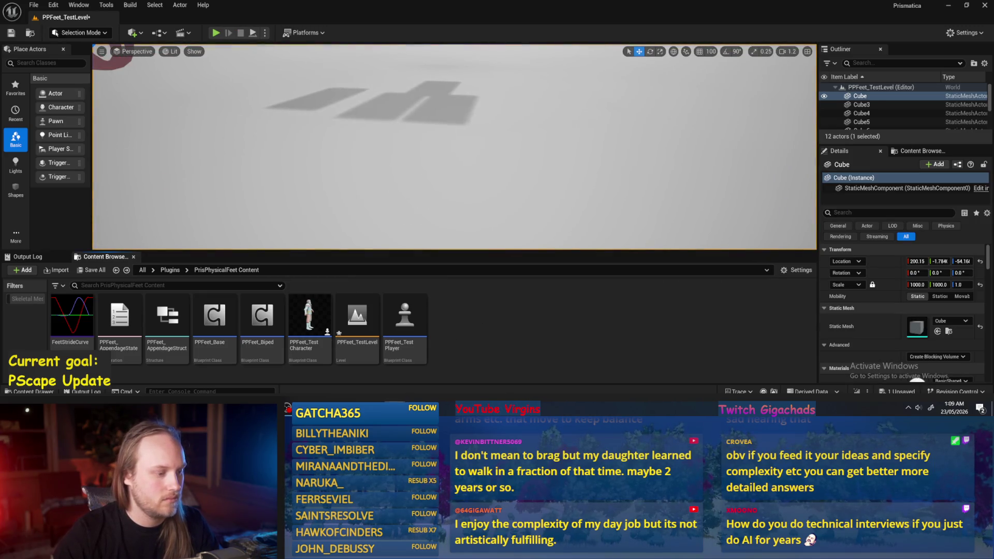
pyautogui.doubleClick(214, 319)
# Recompile PPFeet_Base and open the StartAppendageNewStride function from the RandomPlantTarget logic
pyautogui.click(75, 34)
pyautogui.moveTo(355, 104); pyautogui.dragTo(465, 100)
pyautogui.moveTo(604, 218)
pyautogui.mouseDown()
pyautogui.moveTo(618, 217)
pyautogui.moveTo(634, 168)
pyautogui.mouseUp()
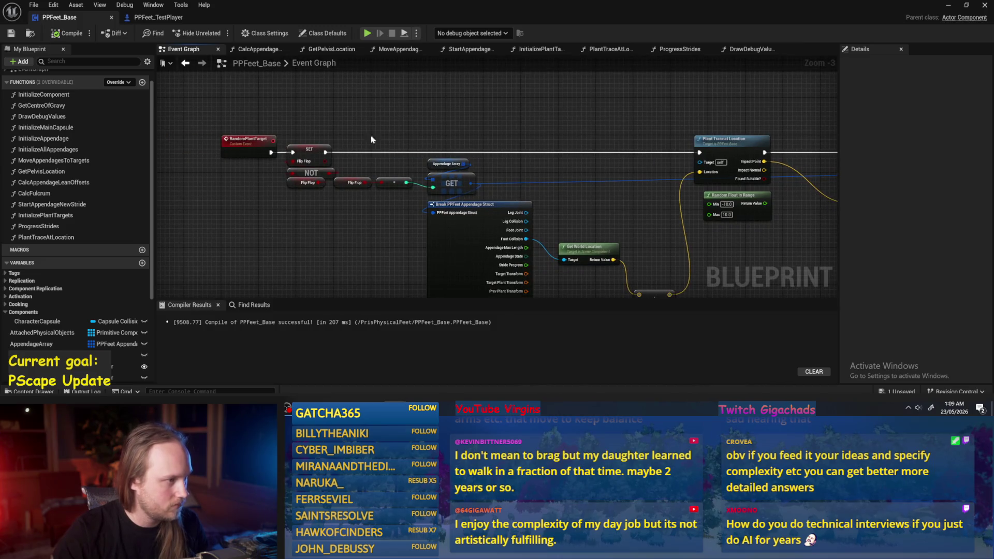
pyautogui.click(237, 141)
pyautogui.moveTo(421, 147)
pyautogui.mouseDown()
pyautogui.moveTo(433, 129)
pyautogui.moveTo(642, 176)
pyautogui.moveTo(599, 132)
pyautogui.mouseUp()
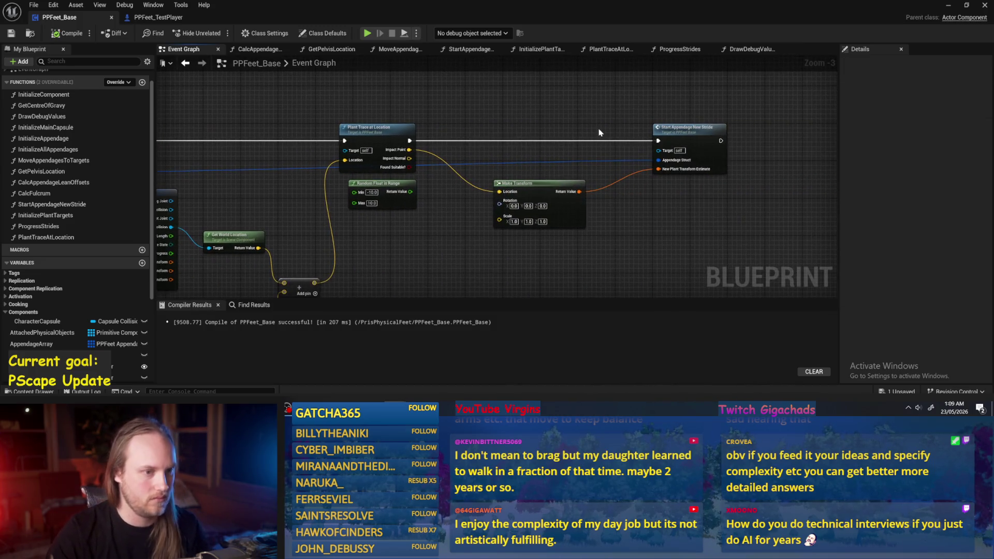
pyautogui.doubleClick(682, 129)
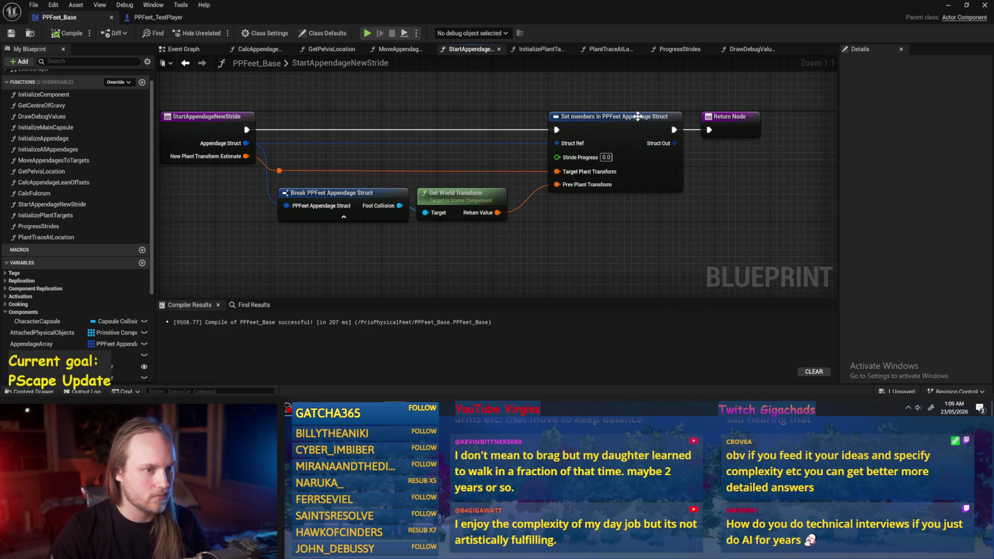
# Inspect the Set members node's pin options and recompile the Blueprint
pyautogui.click(661, 177)
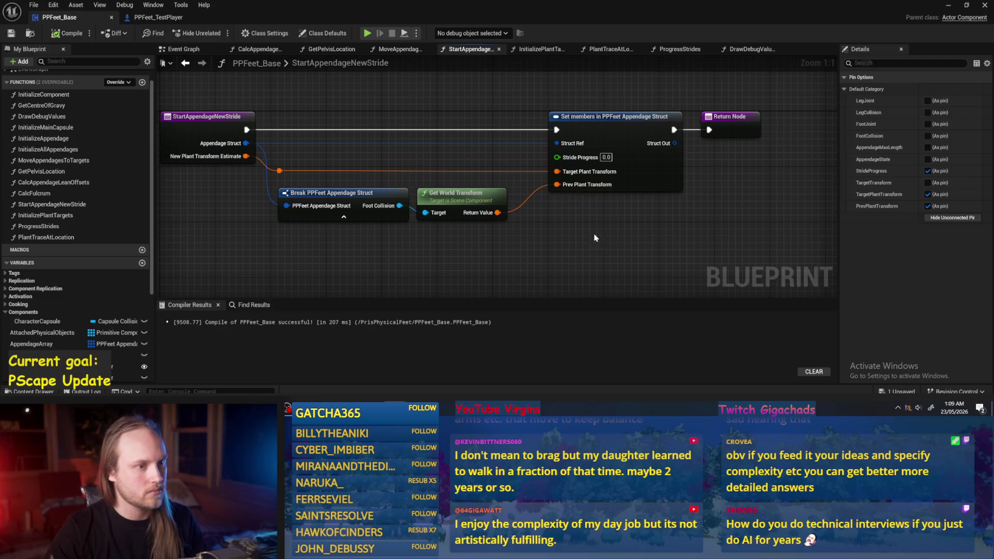
pyautogui.click(674, 212)
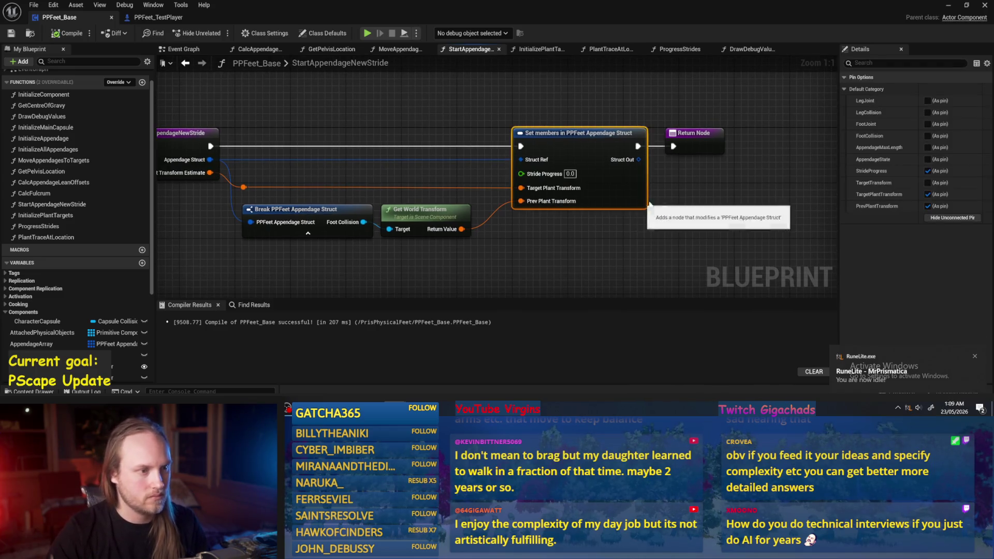
pyautogui.moveTo(623, 201); pyautogui.dragTo(520, 219)
pyautogui.moveTo(580, 150); pyautogui.dragTo(654, 150)
pyautogui.click(509, 199)
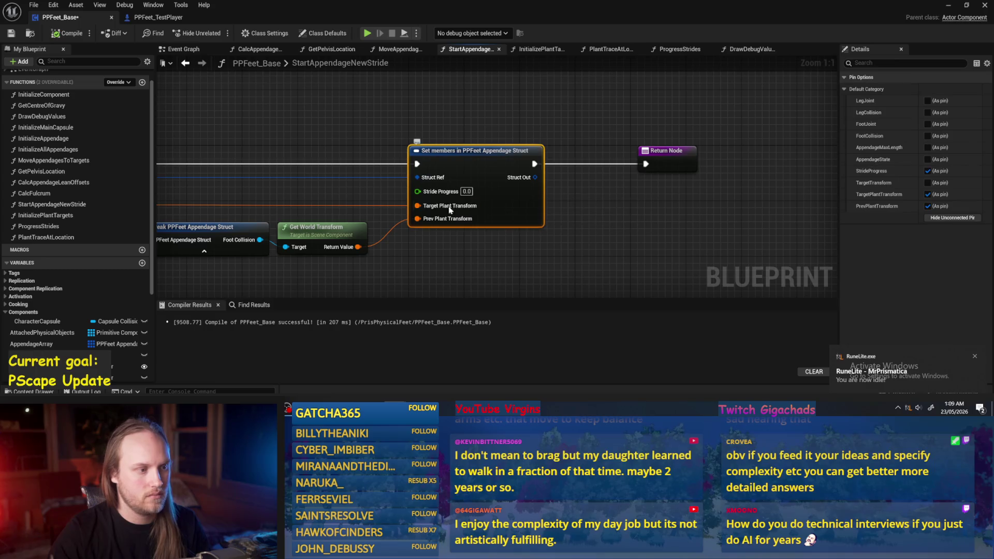
pyautogui.moveTo(356, 190); pyautogui.dragTo(465, 177)
pyautogui.click(464, 177)
pyautogui.click(67, 32)
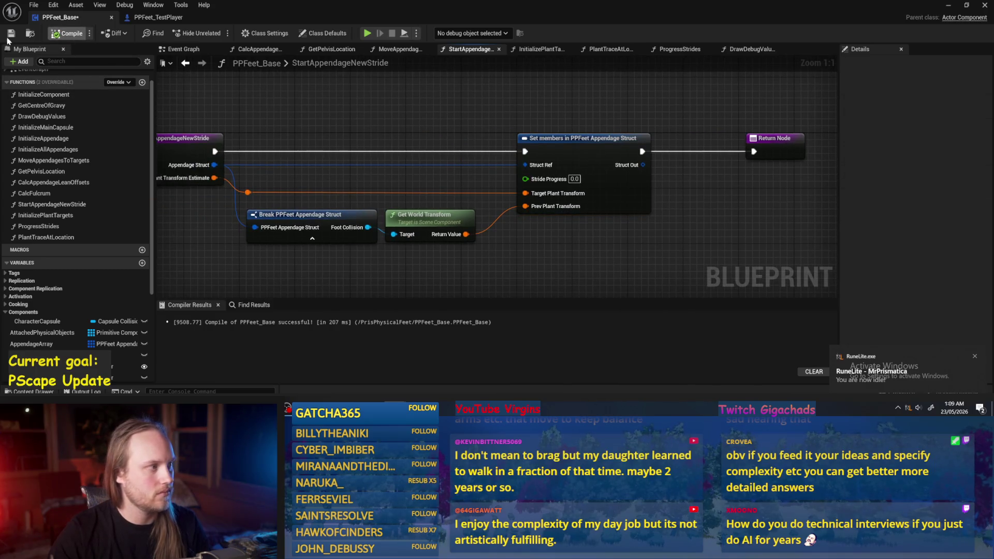
# Make the AppendageStruct input pass-by-reference, recompile, and close the Blueprint editor
pyautogui.click(197, 138)
pyautogui.click(843, 288)
pyautogui.moveTo(408, 140); pyautogui.dragTo(462, 150)
pyautogui.click(462, 150)
pyautogui.click(58, 33)
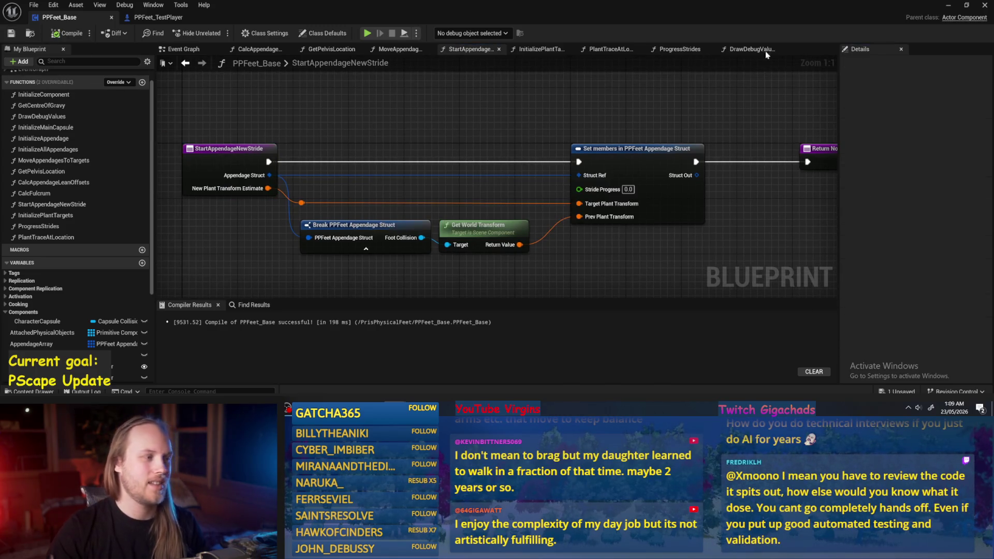
pyautogui.click(983, 5)
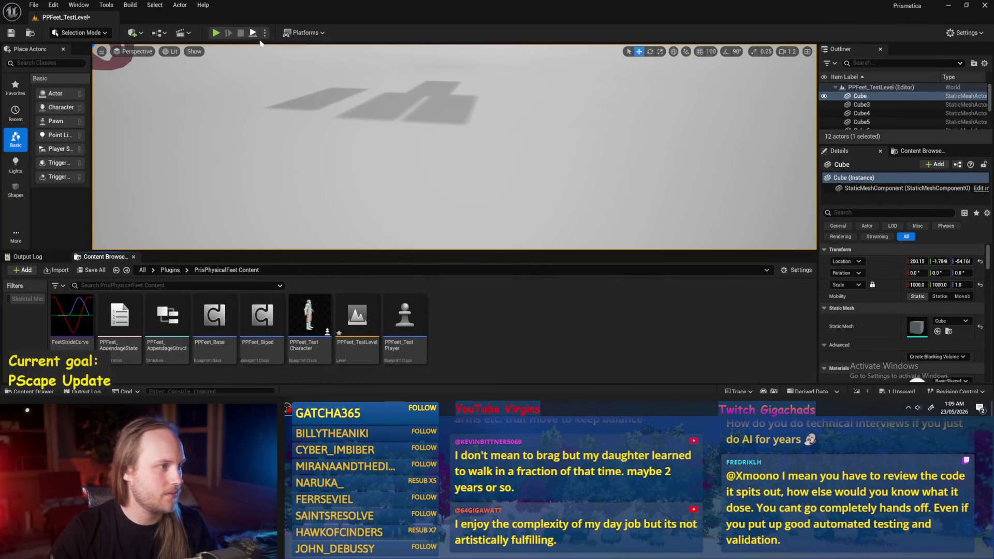
# Simulate the level, remove the RandomPlantTarget breakpoint, resume, and minimise the Blueprint editor
pyautogui.click(253, 33)
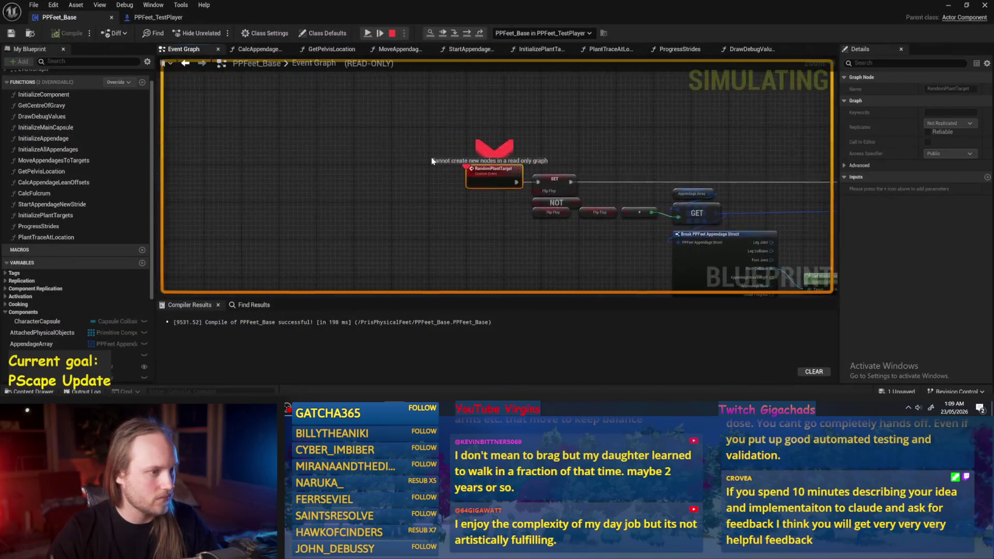
pyautogui.rightClick(432, 161)
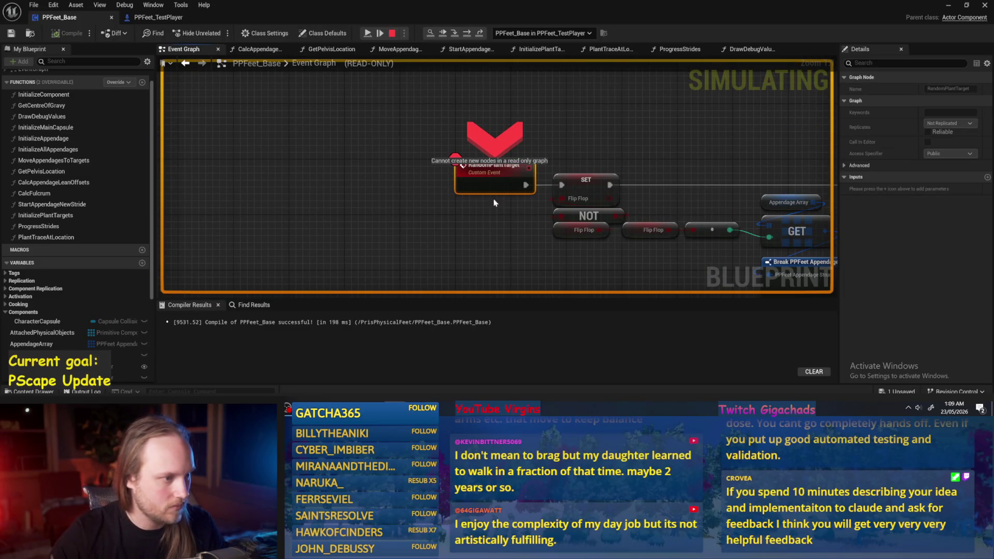
pyautogui.click(363, 81)
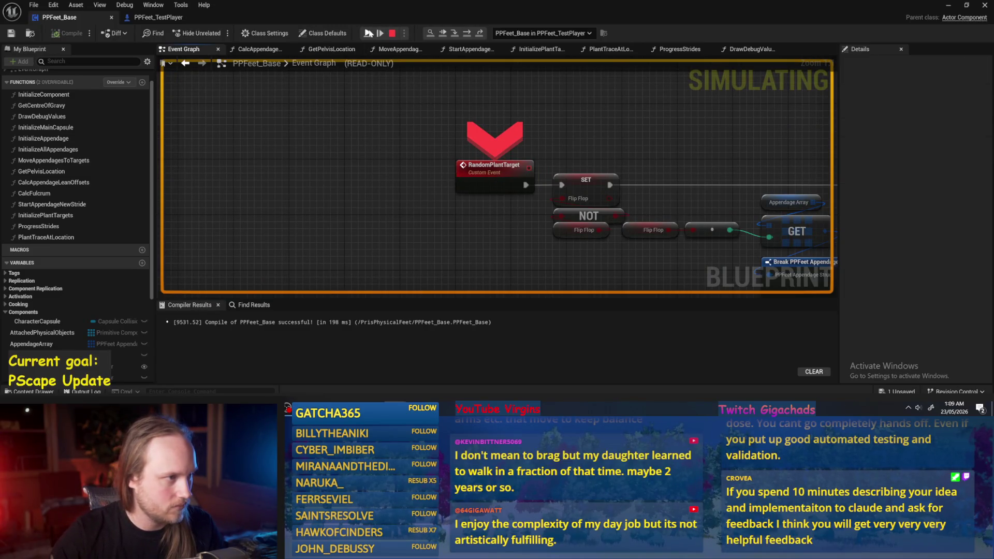
pyautogui.click(369, 33)
pyautogui.click(949, 5)
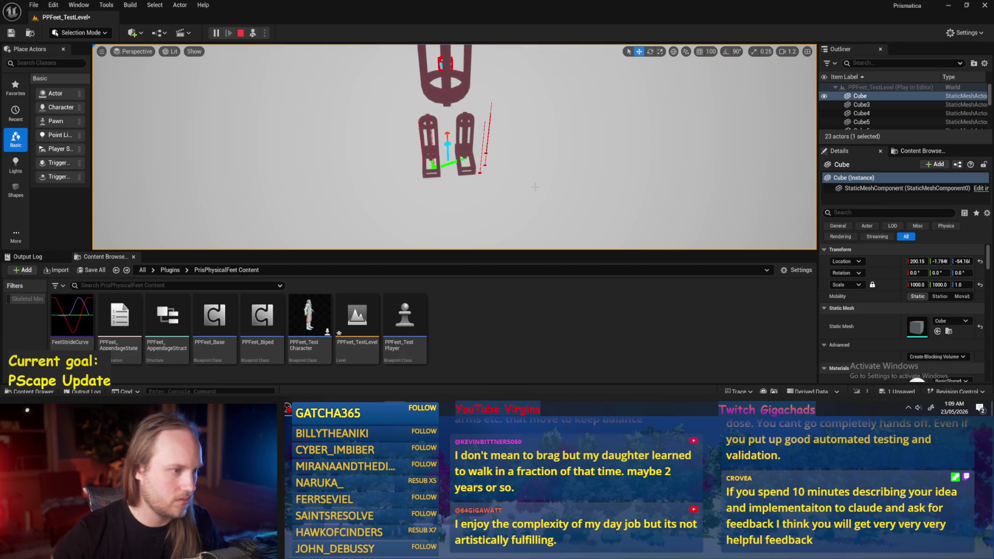
# Stop the PPFeet_TestLevel Play-in-Editor session with Esc
pyautogui.press('Escape')
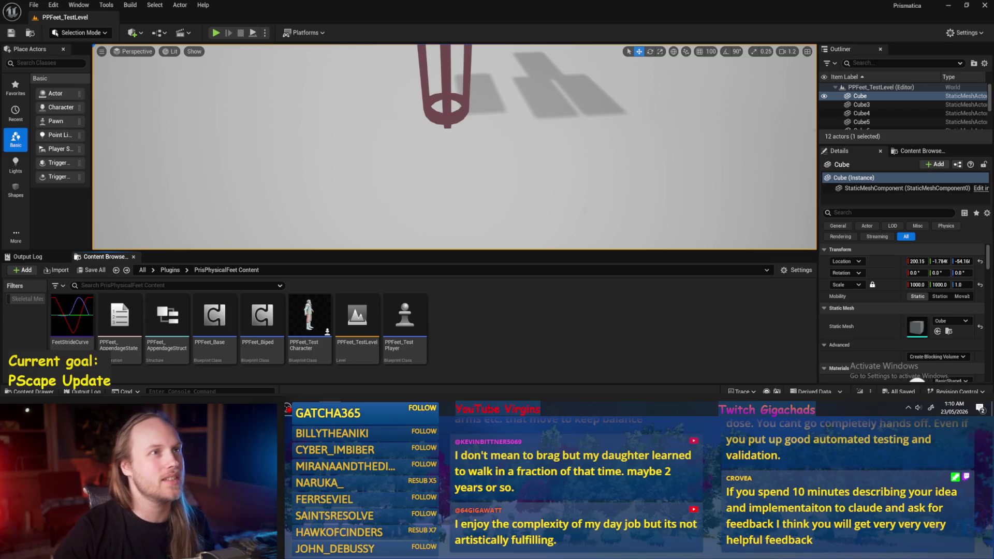
# Play PPFeet_TestLevel to watch the foot-plant debug traces, then return to PPFeet_Base
pyautogui.scroll(-5, 455, 146)
pyautogui.scroll(4, 455, 147)
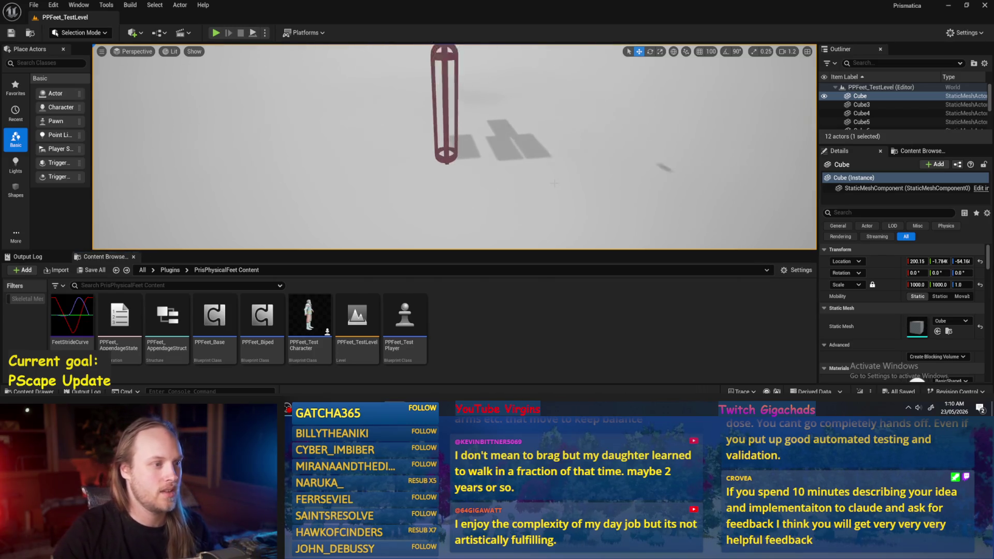
pyautogui.scroll(-2, 454, 147)
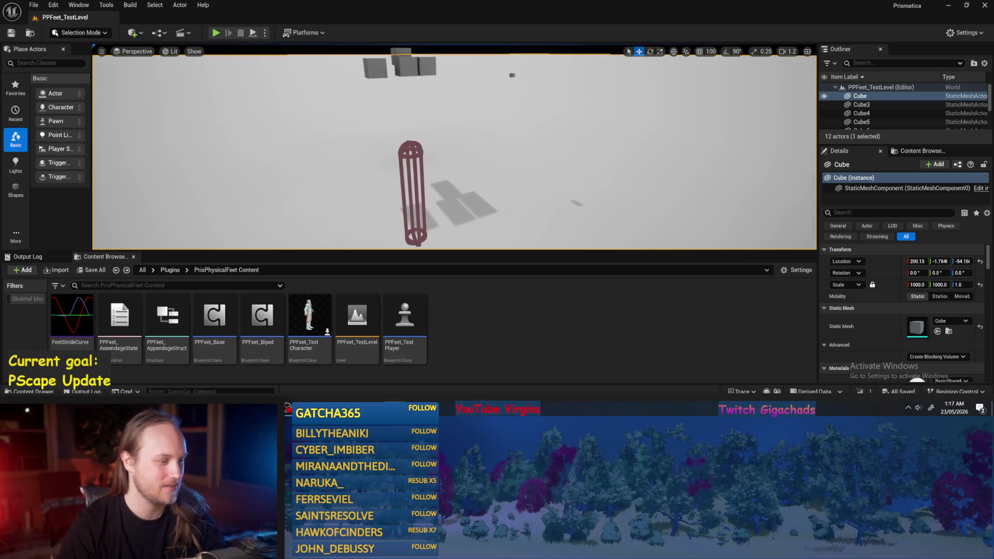
pyautogui.click(215, 33)
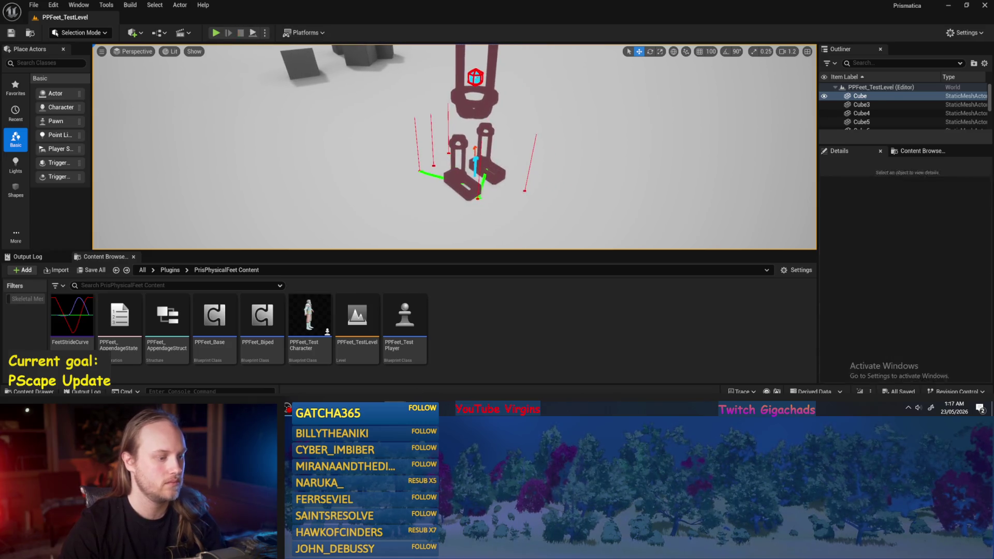
pyautogui.hotkey('alt', 'Tab')
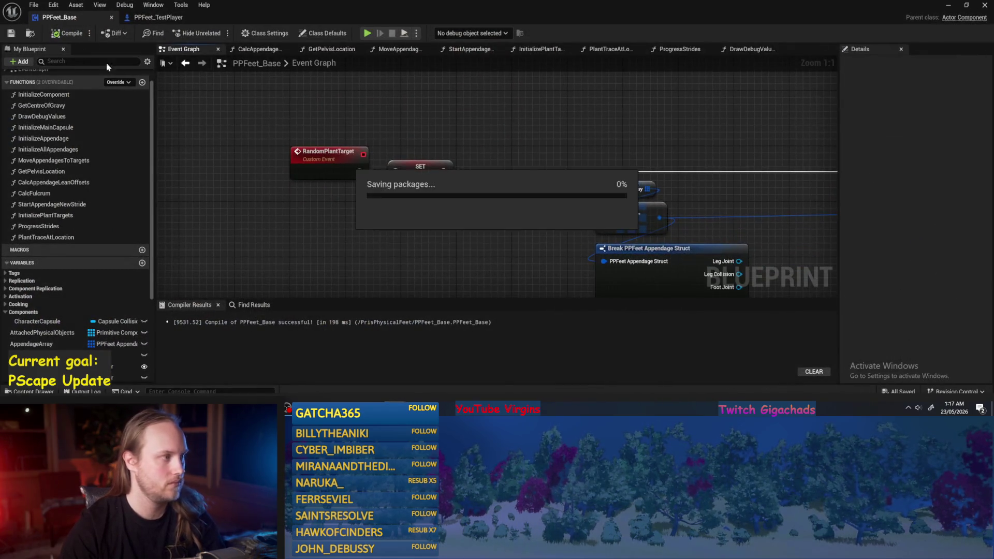
# Compile and save PPFeet_Base and bring the Random Float in Range and Make Vector nodes into view
pyautogui.click(68, 33)
pyautogui.scroll(-3, 559, 150)
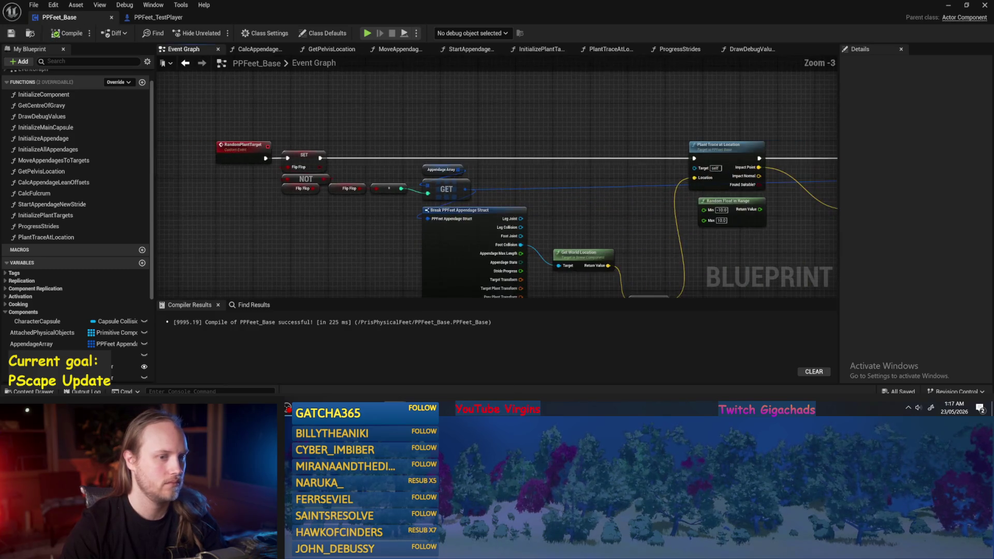
pyautogui.moveTo(402, 126); pyautogui.dragTo(485, 66)
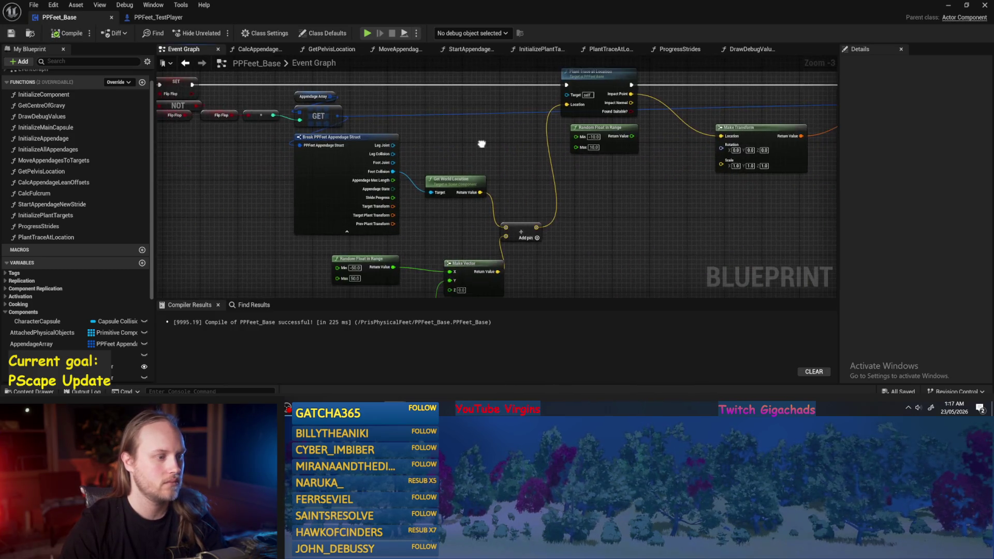
pyautogui.moveTo(487, 233); pyautogui.dragTo(521, 173)
pyautogui.scroll(2, 506, 179)
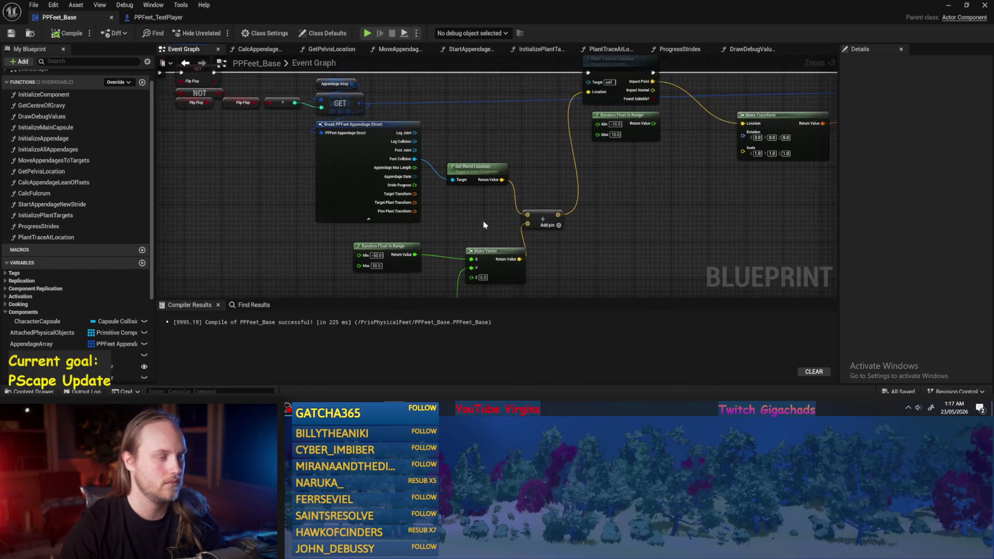
pyautogui.moveTo(482, 203)
pyautogui.mouseDown()
pyautogui.moveTo(511, 151)
pyautogui.moveTo(512, 197)
pyautogui.mouseUp()
pyautogui.rightClick(396, 245)
pyautogui.press('Escape')
# Add a Character Capsule getter feeding a Get World Location node
pyautogui.rightClick(509, 130)
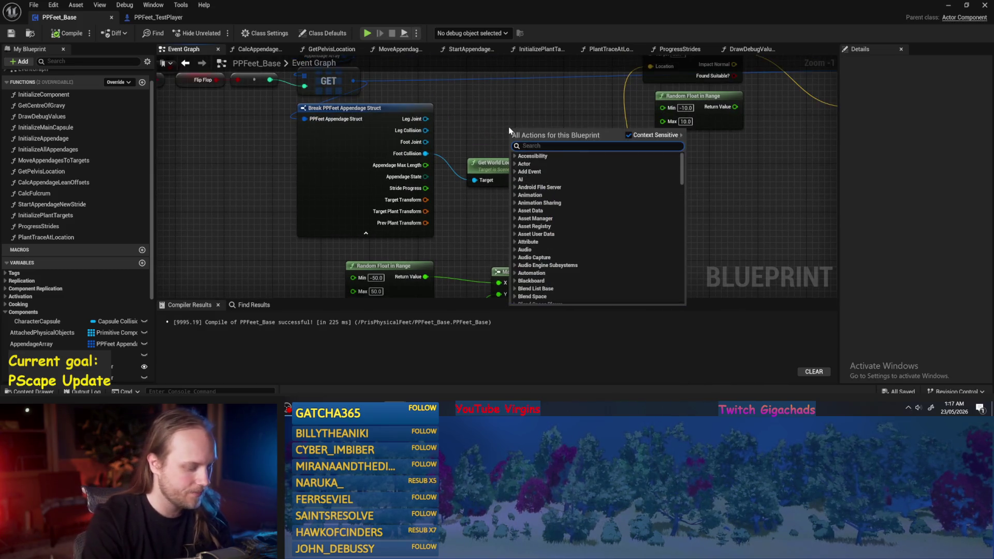
pyautogui.write('capsule')
pyautogui.scroll(-3, 602, 252)
pyautogui.click(553, 222)
pyautogui.moveTo(553, 135); pyautogui.dragTo(572, 149)
pyautogui.write('get ')
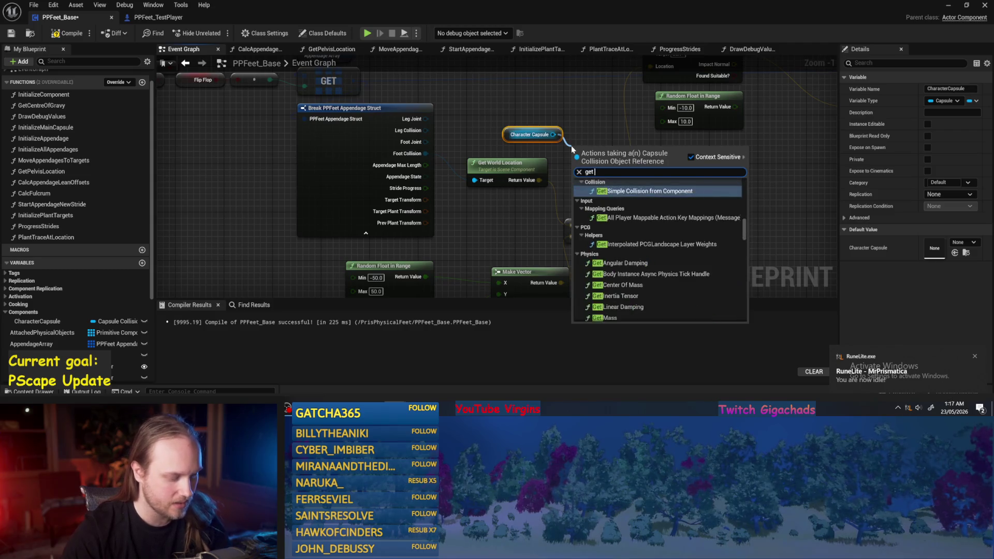
pyautogui.write('world')
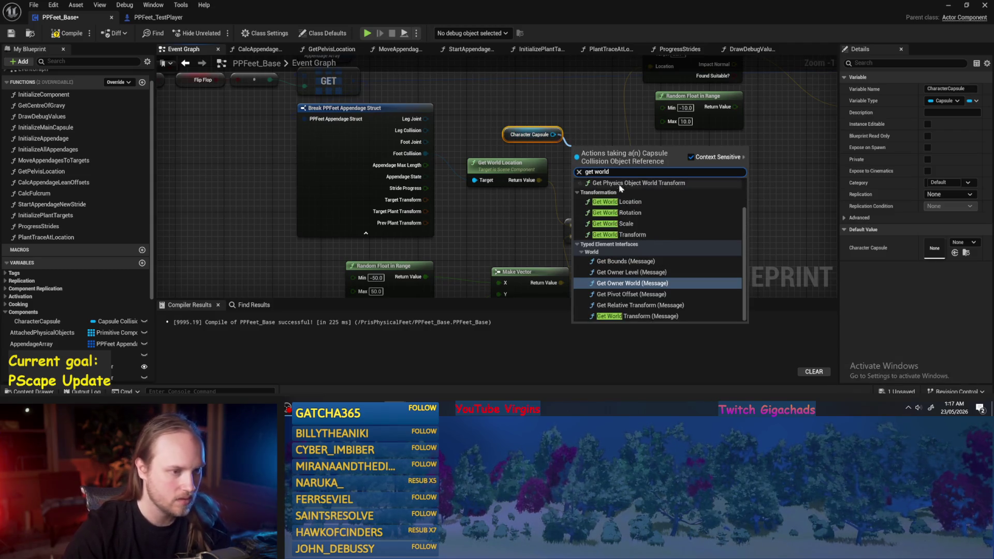
pyautogui.click(621, 202)
# Add (0, 0, 50) to the capsule's world location with a vector + node and tidy the nodes
pyautogui.moveTo(642, 168)
pyautogui.mouseDown()
pyautogui.moveTo(559, 238)
pyautogui.moveTo(733, 200)
pyautogui.mouseUp()
pyautogui.write('+')
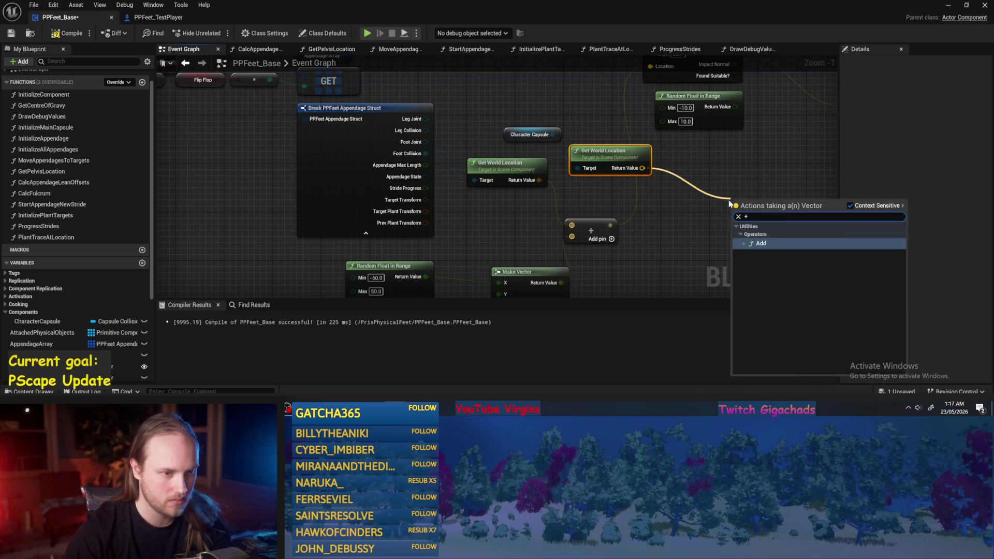
pyautogui.press('Return')
pyautogui.click(789, 214)
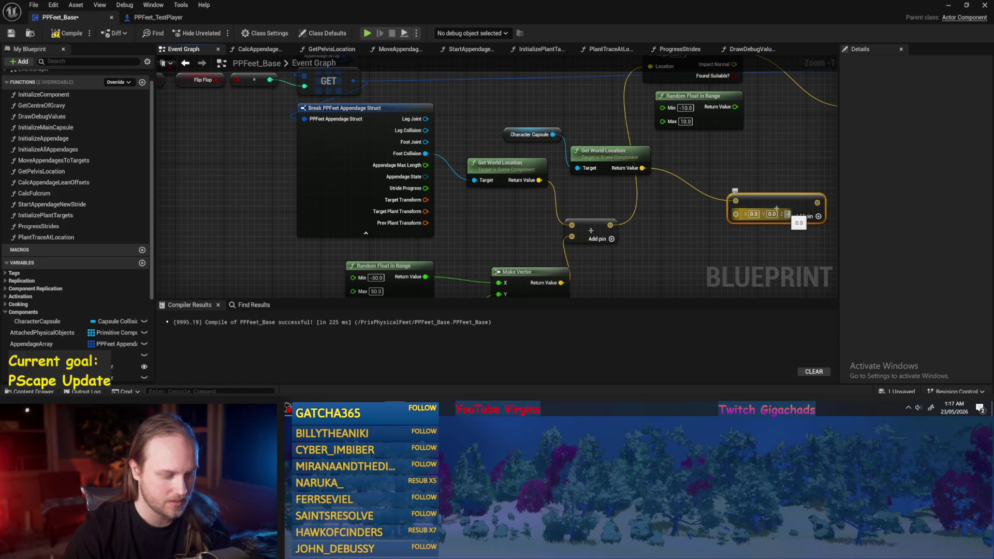
pyautogui.write('50')
pyautogui.press('Return')
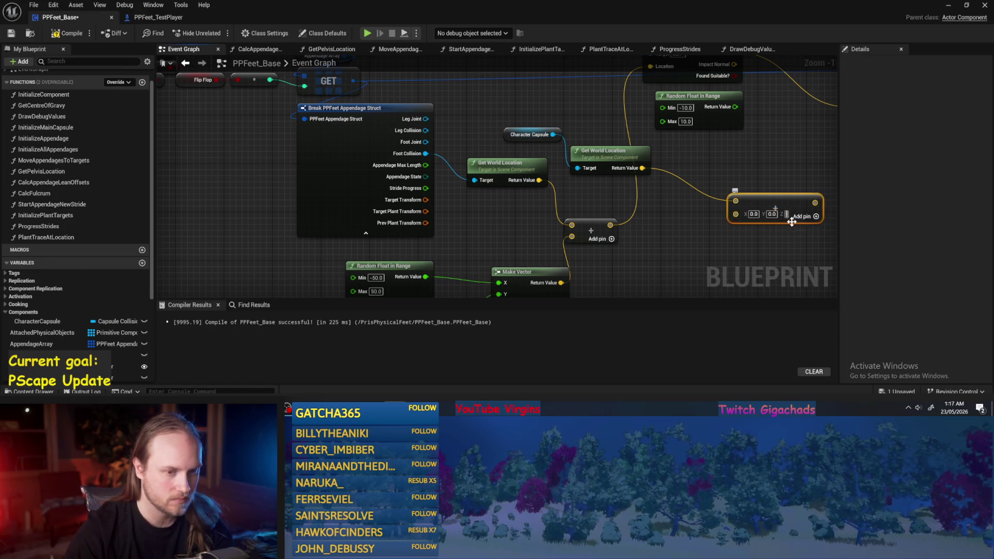
pyautogui.moveTo(819, 211)
pyautogui.mouseDown()
pyautogui.moveTo(755, 205)
pyautogui.moveTo(571, 224)
pyautogui.mouseUp()
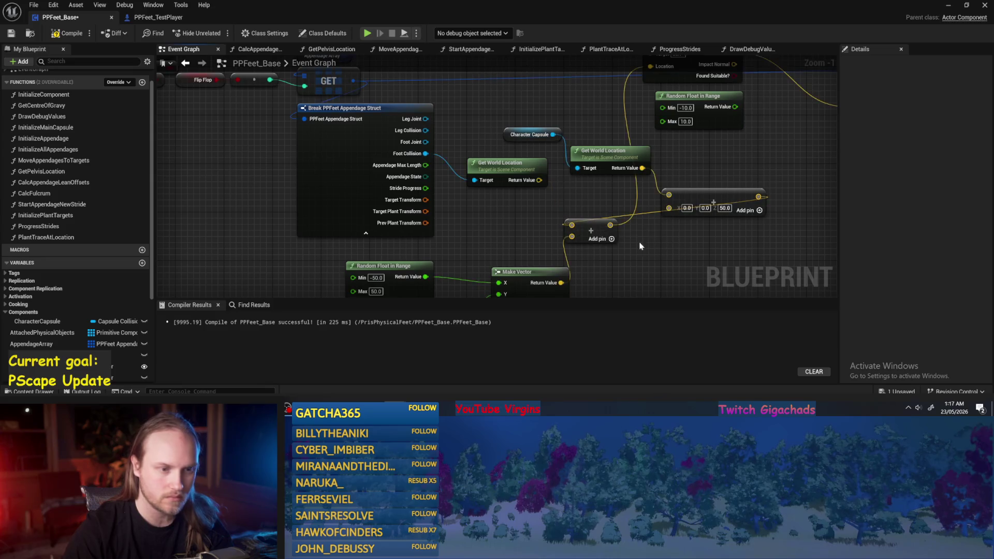
pyautogui.moveTo(494, 163); pyautogui.dragTo(488, 90)
pyautogui.click(949, 5)
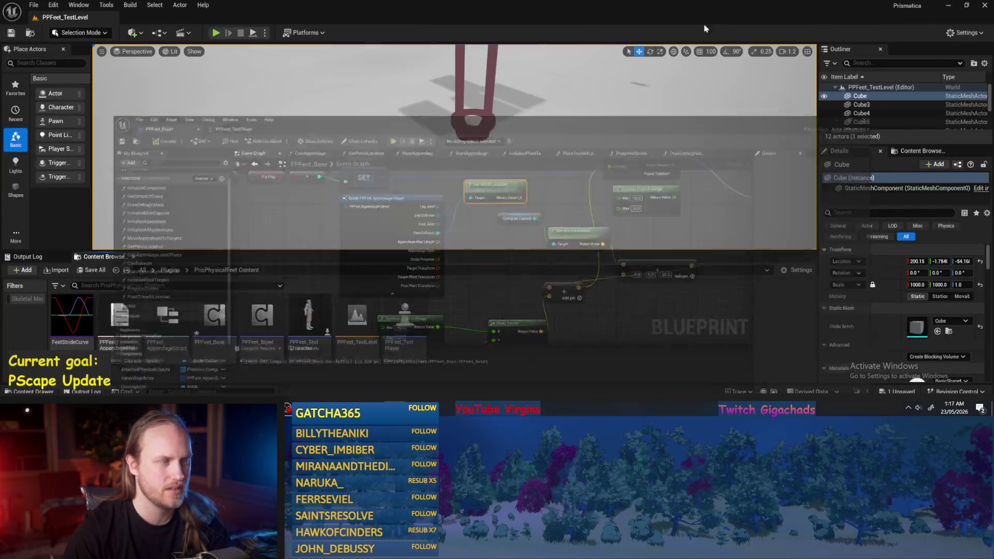
# Play the test level to check foot placement, then reopen PPFeet_Base's Event Graph
pyautogui.click(217, 33)
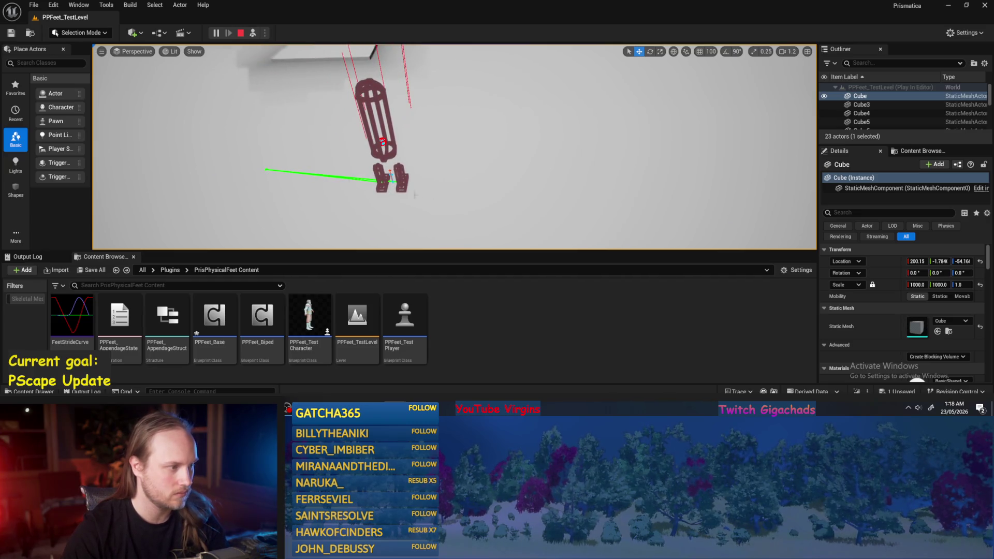
pyautogui.doubleClick(214, 316)
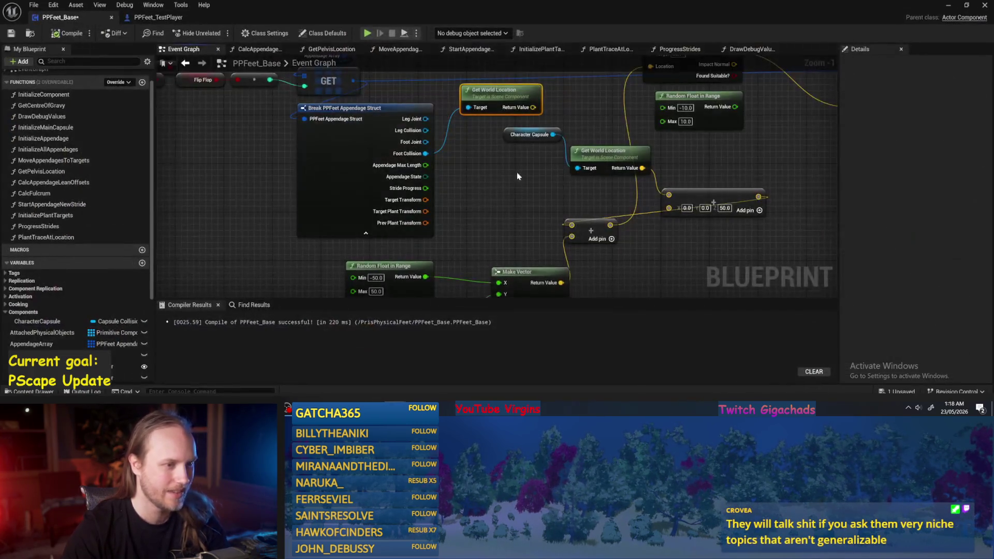
# Move the Add, Get World Location and Character Capsule nodes left, and set the Add node's Z offset to 20
pyautogui.moveTo(682, 198); pyautogui.dragTo(479, 204)
pyautogui.moveTo(567, 162)
pyautogui.mouseDown()
pyautogui.moveTo(479, 161)
pyautogui.moveTo(447, 179)
pyautogui.mouseUp()
pyautogui.moveTo(486, 135); pyautogui.dragTo(462, 142)
pyautogui.click(521, 191)
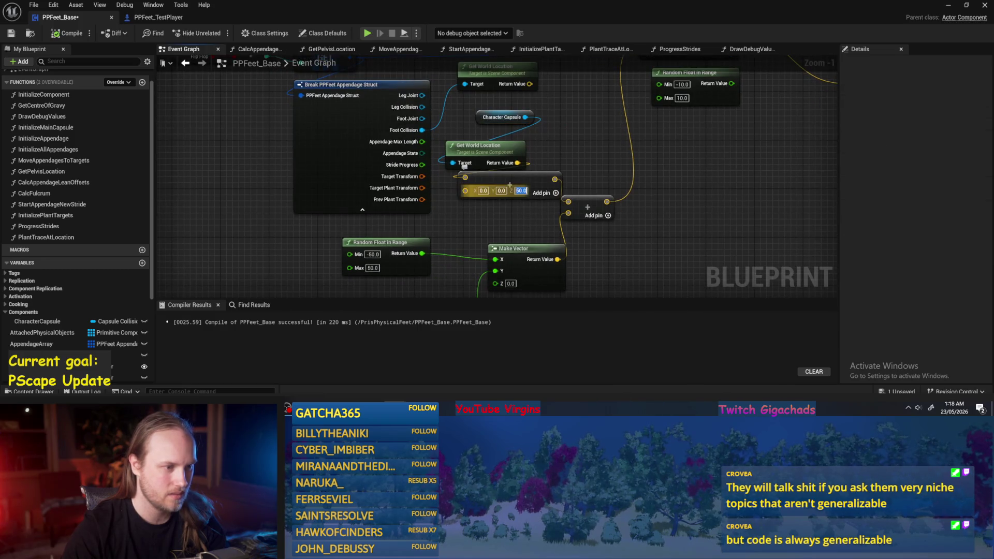
pyautogui.write('20')
pyautogui.press('Return')
# Duplicate the Random Float in Range node, then delete the Break PPFeet Appendage Struct and spare Get World Location nodes
pyautogui.scroll(-2, 646, 197)
pyautogui.click(455, 205)
pyautogui.hotkey('ctrl', 'w')
pyautogui.moveTo(647, 200); pyautogui.dragTo(604, 250)
pyautogui.moveTo(540, 173); pyautogui.dragTo(577, 186)
pyautogui.moveTo(548, 132)
pyautogui.mouseDown()
pyautogui.moveTo(497, 151)
pyautogui.moveTo(521, 145)
pyautogui.mouseUp()
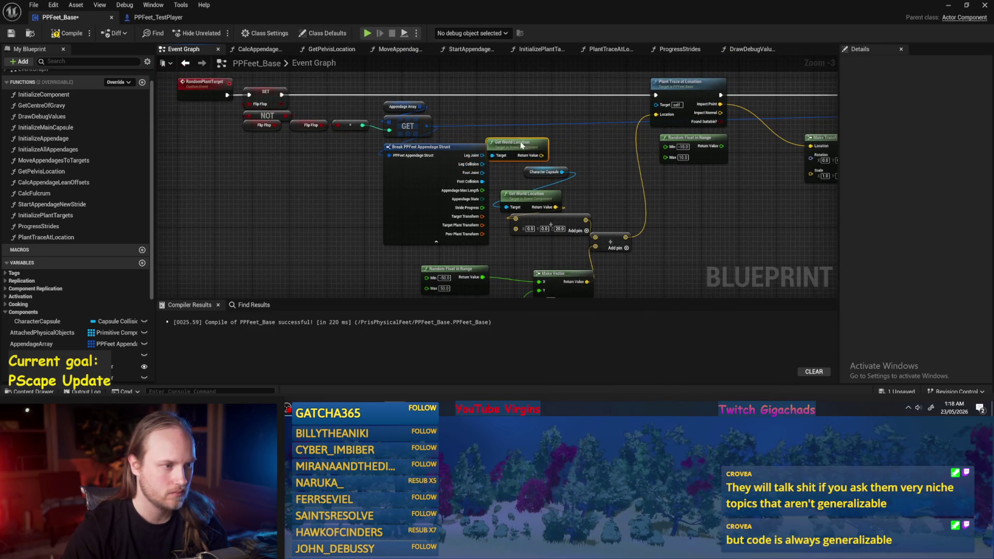
pyautogui.keyDown('shift'); pyautogui.click(475, 151); pyautogui.keyUp('shift')
pyautogui.press('Delete')
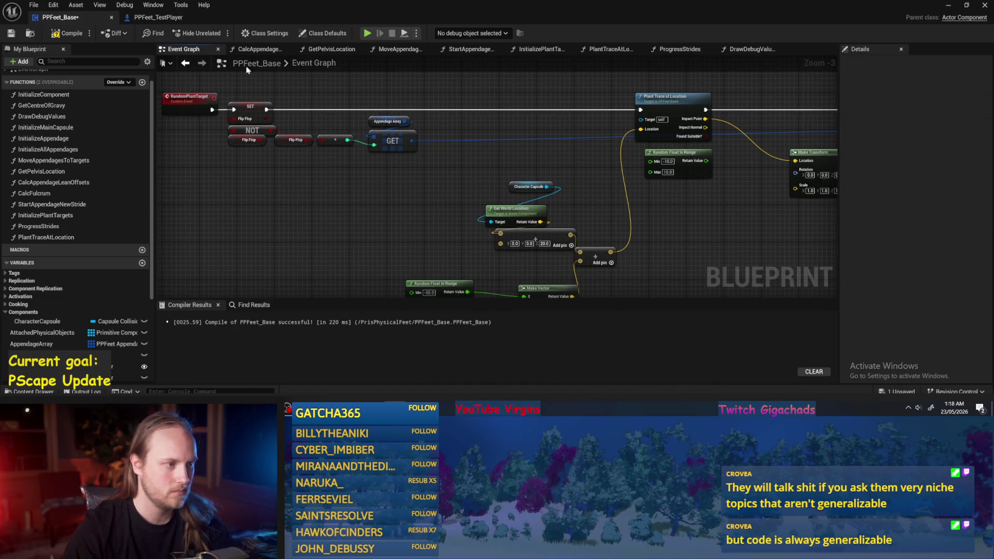
# Compile and save PPFeet_Base, tidy the Random Float and Make Transform nodes, then return to the level
pyautogui.click(12, 34)
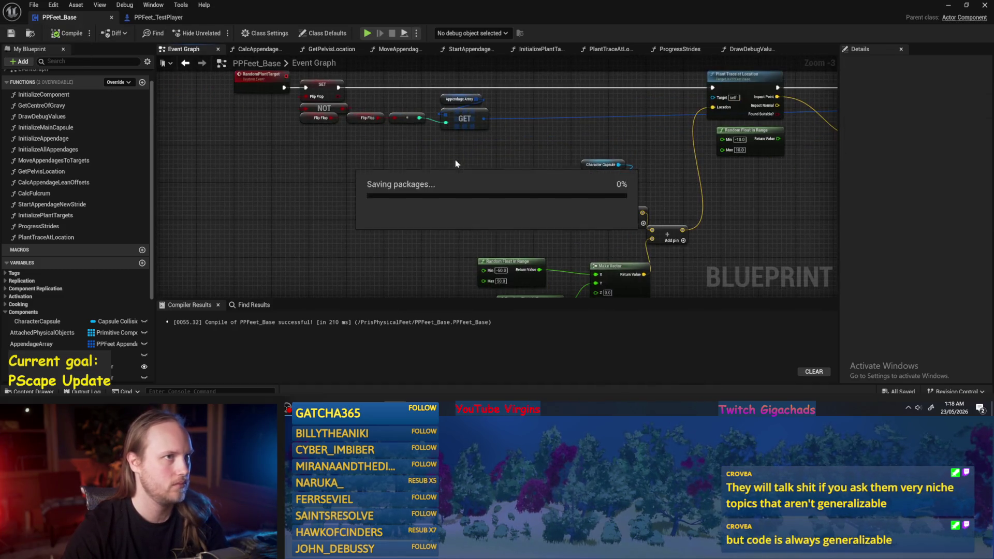
pyautogui.scroll(1, 473, 139)
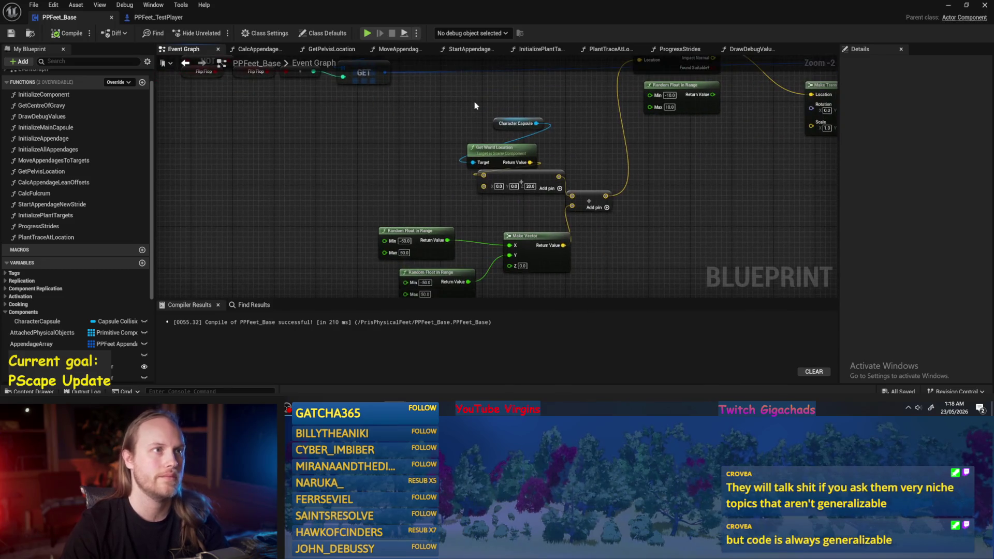
pyautogui.moveTo(726, 146); pyautogui.dragTo(528, 240)
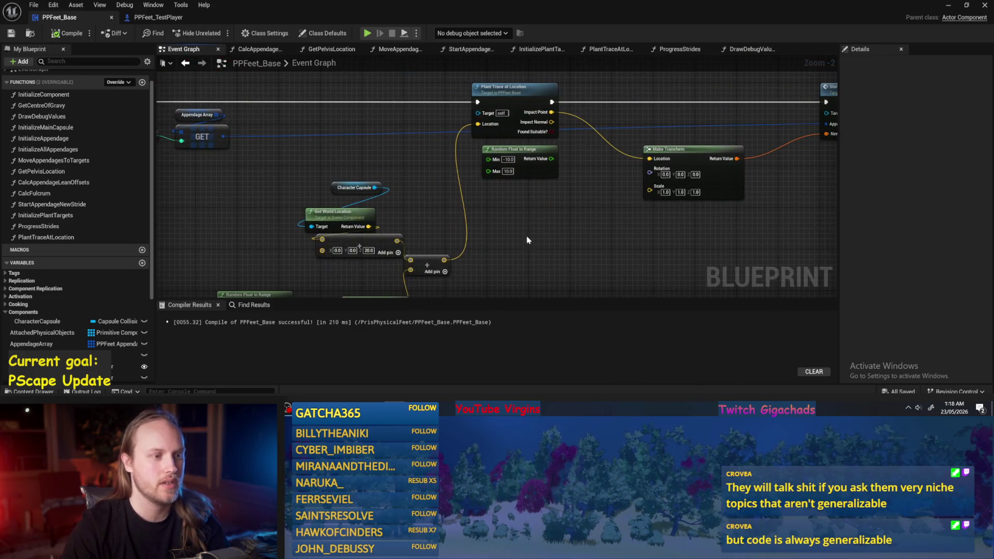
pyautogui.moveTo(538, 181); pyautogui.dragTo(538, 197)
pyautogui.moveTo(592, 217); pyautogui.dragTo(423, 217)
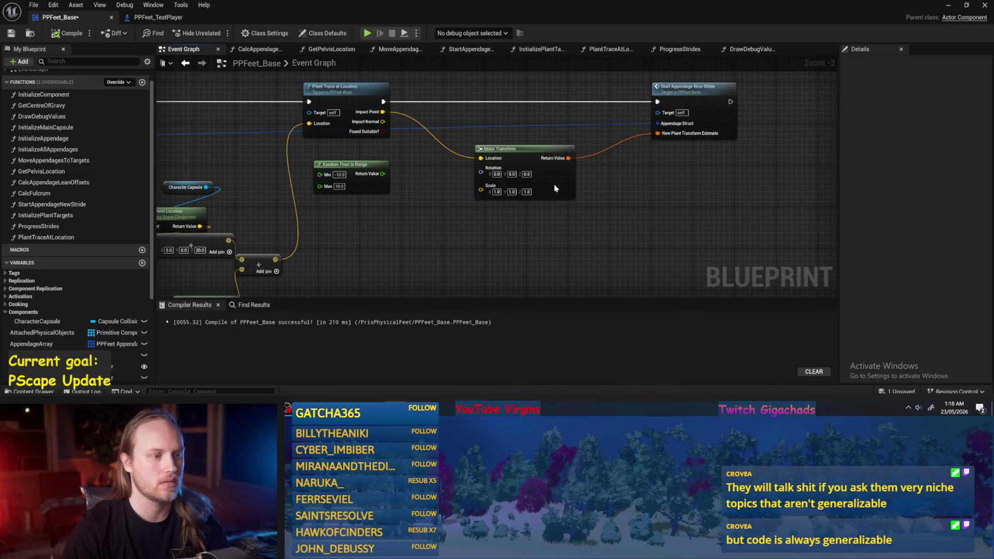
pyautogui.moveTo(554, 190); pyautogui.dragTo(554, 175)
pyautogui.click(948, 6)
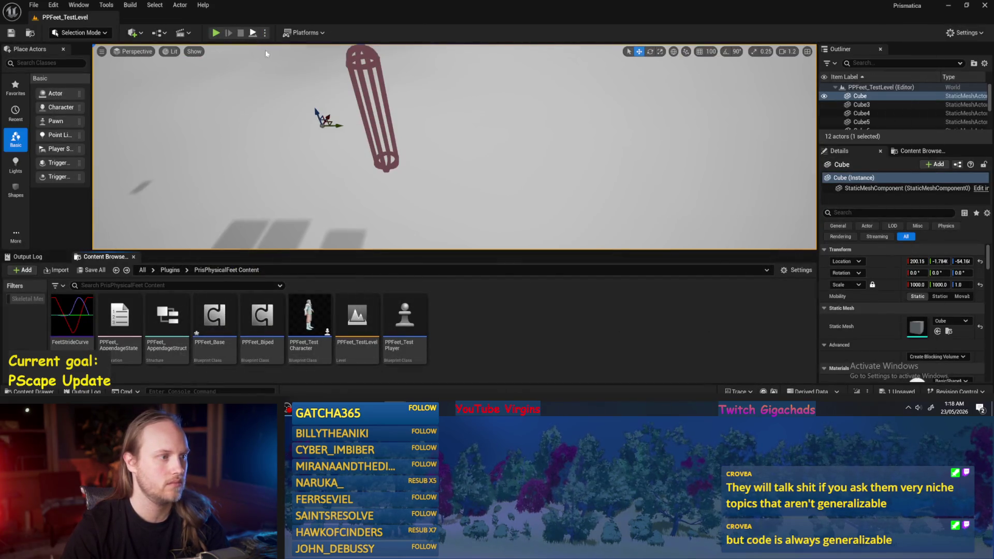
# Play PPFeet_TestLevel to check the foot planting, then stop and return to PPFeet_Base
pyautogui.click(216, 32)
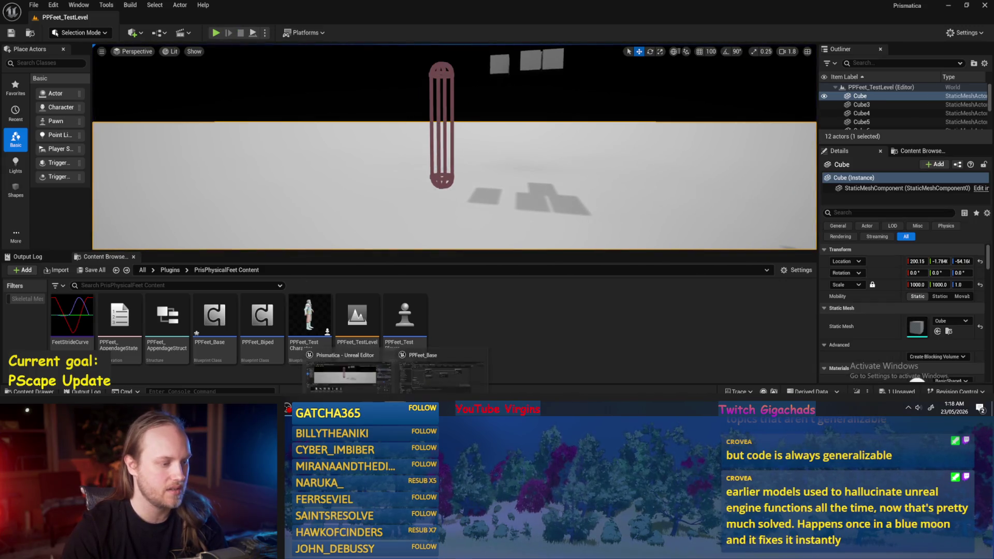
pyautogui.press('Escape')
pyautogui.scroll(2, 410, 195)
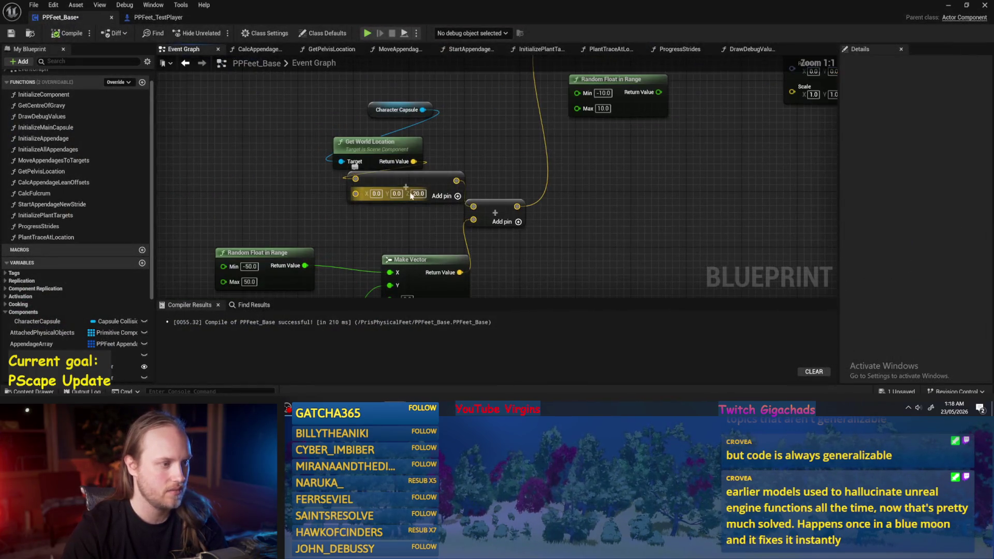
# Set the capsule offset Z to -86, compile, and test it in a Play session
pyautogui.press('BackSpace')
pyautogui.write('-86')
pyautogui.press('Return')
pyautogui.click(5, 34)
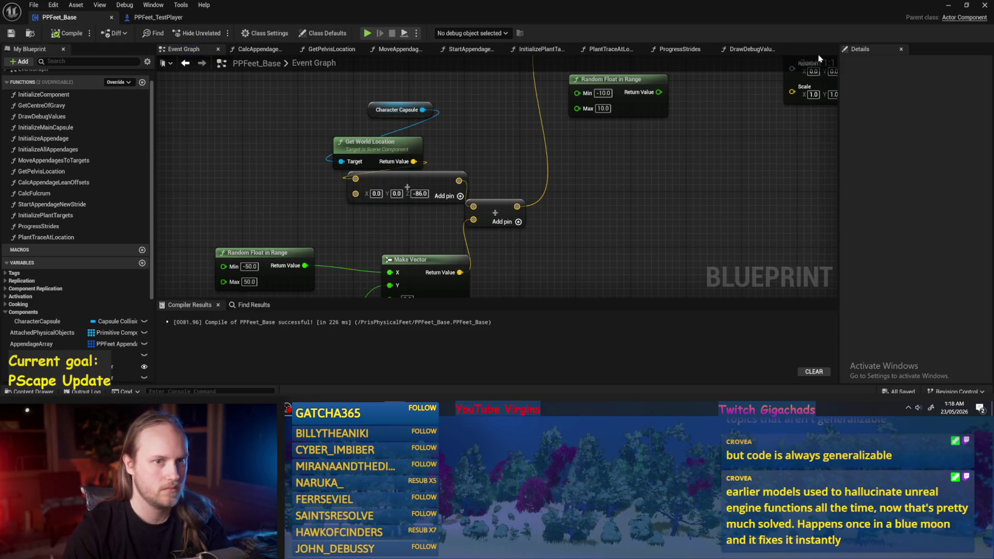
pyautogui.click(949, 7)
pyautogui.click(254, 33)
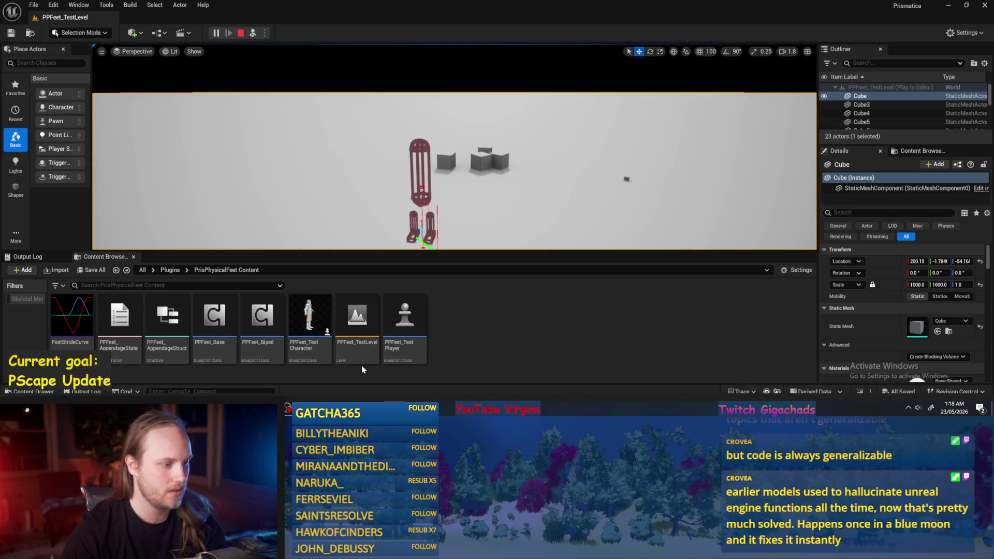
pyautogui.press('Escape')
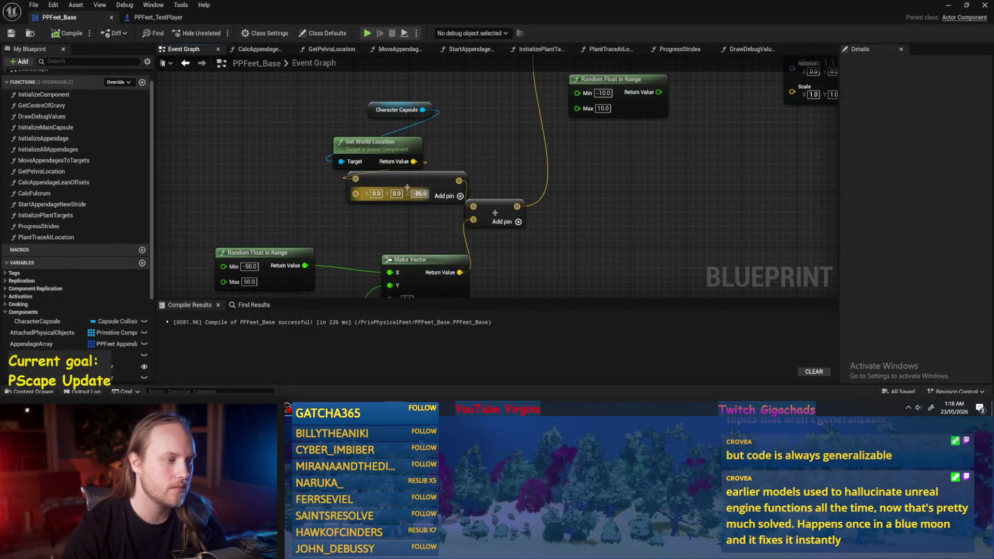
# Change the offset Z to -100, recompile, and play PPFeet_TestLevel again
pyautogui.press('BackSpace')
pyautogui.write('-100')
pyautogui.click(67, 34)
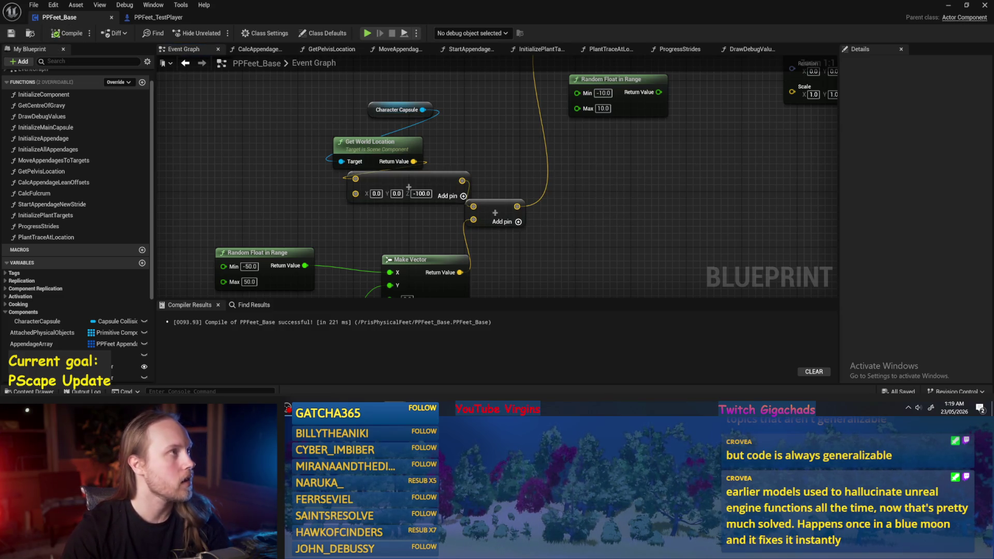
pyautogui.moveTo(589, 170)
pyautogui.mouseDown()
pyautogui.moveTo(732, 156)
pyautogui.moveTo(675, 166)
pyautogui.mouseUp()
pyautogui.click(947, 6)
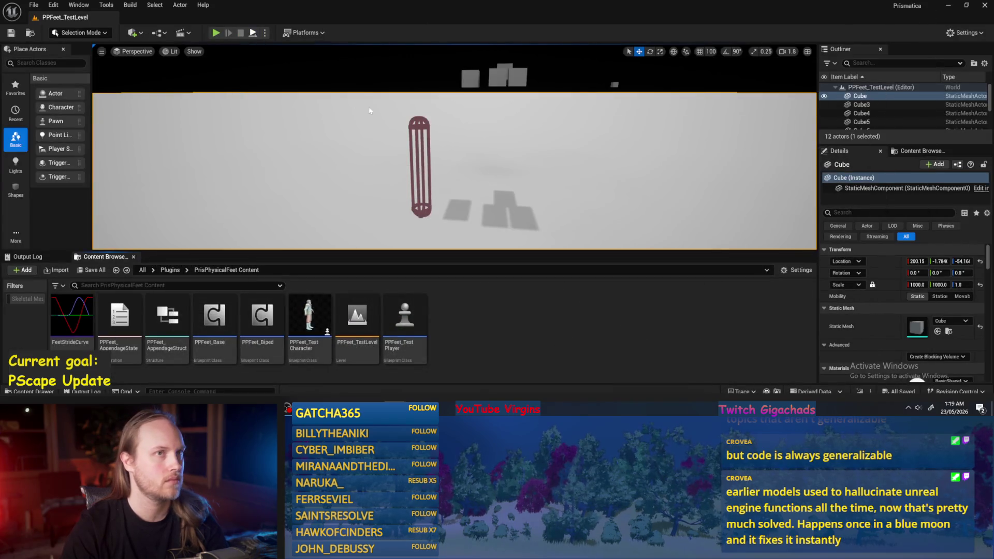
pyautogui.hotkey('alt', 'p')
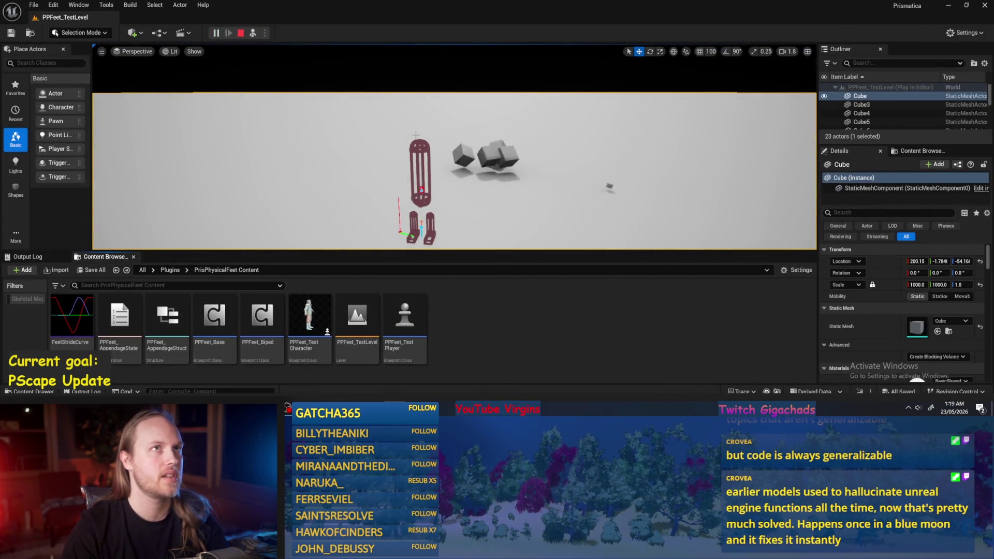
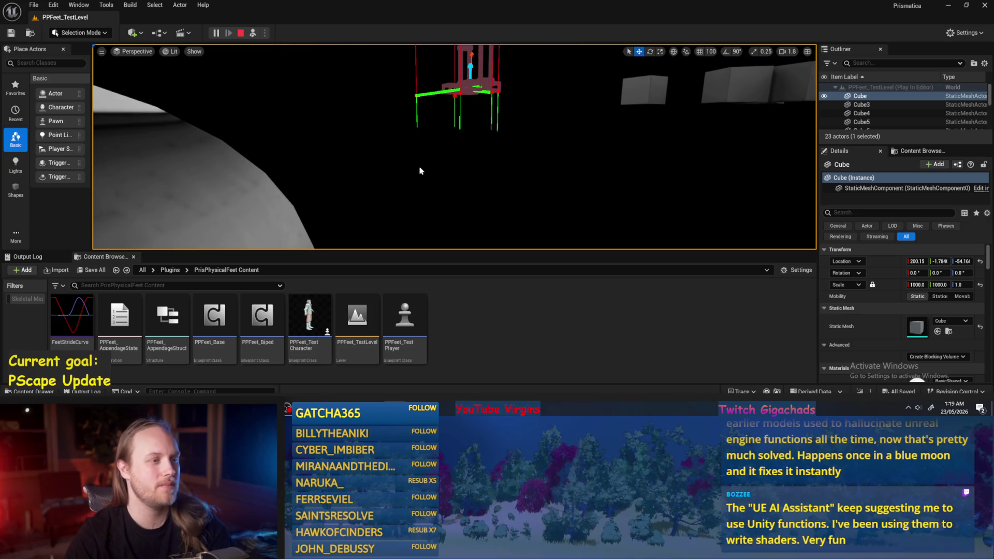
# End the Play In Editor session in PPFeet_TestLevel, opening and closing the File menu
pyautogui.click(421, 172)
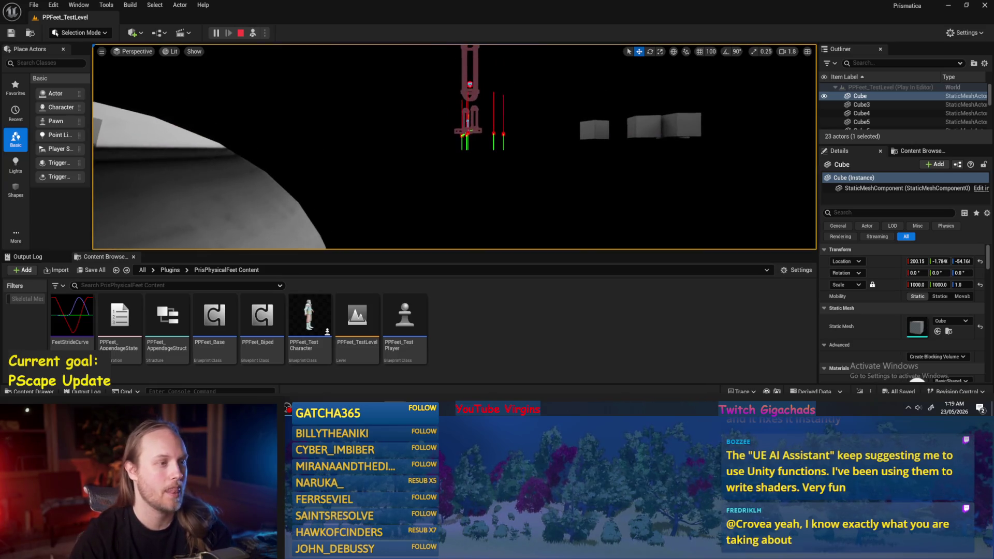
pyautogui.press('Escape')
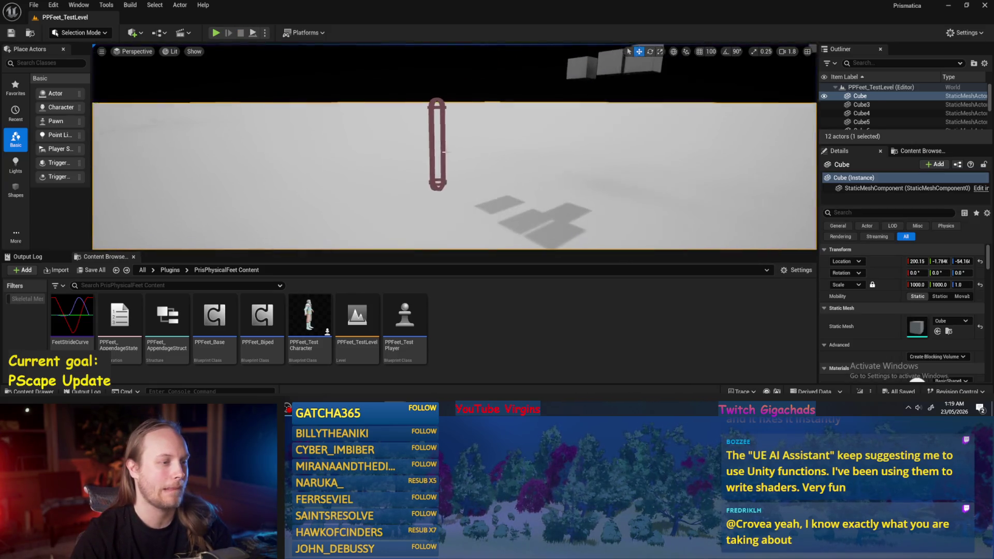
pyautogui.click(34, 5)
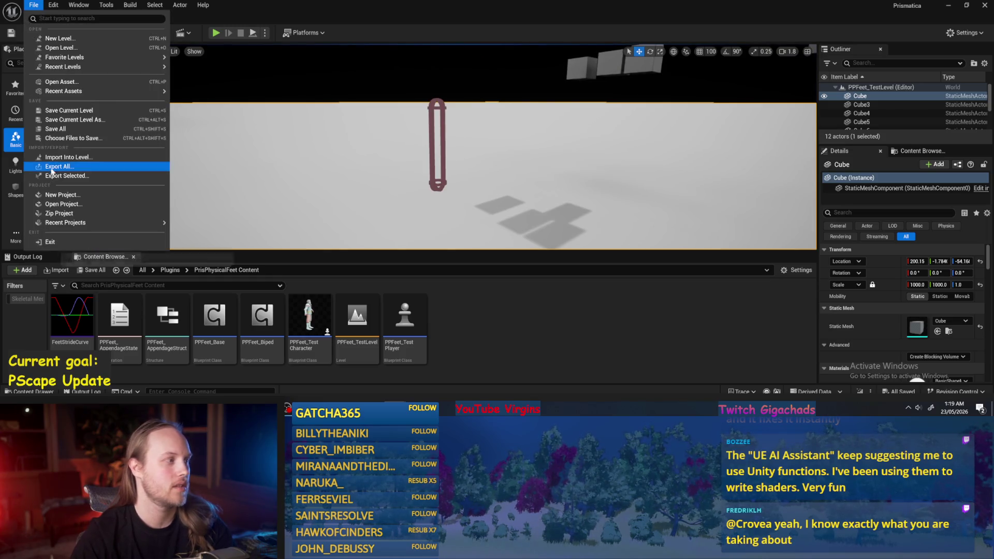
pyautogui.click(60, 127)
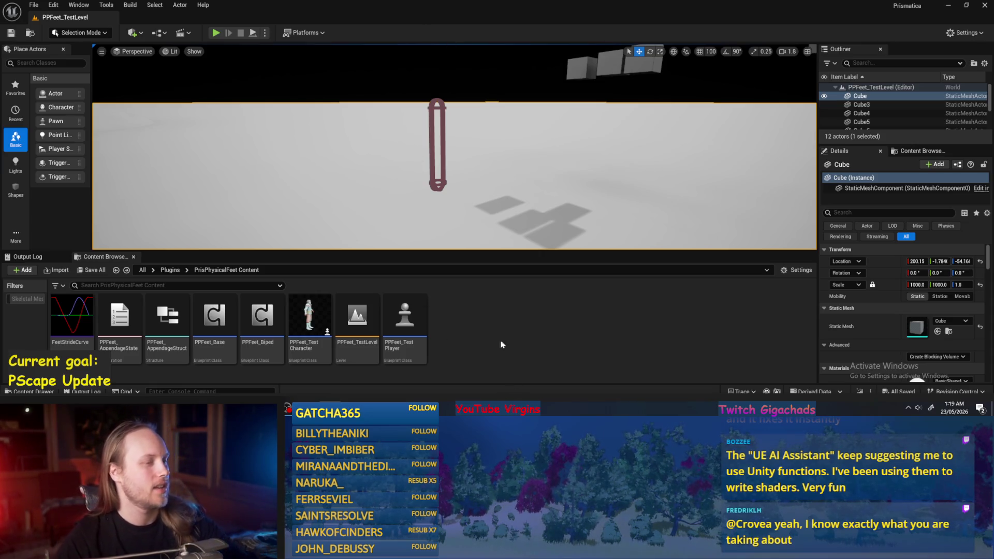
# Turn the viewport camera toward the capsule character on the Cube floor
pyautogui.scroll(-3, 454, 146)
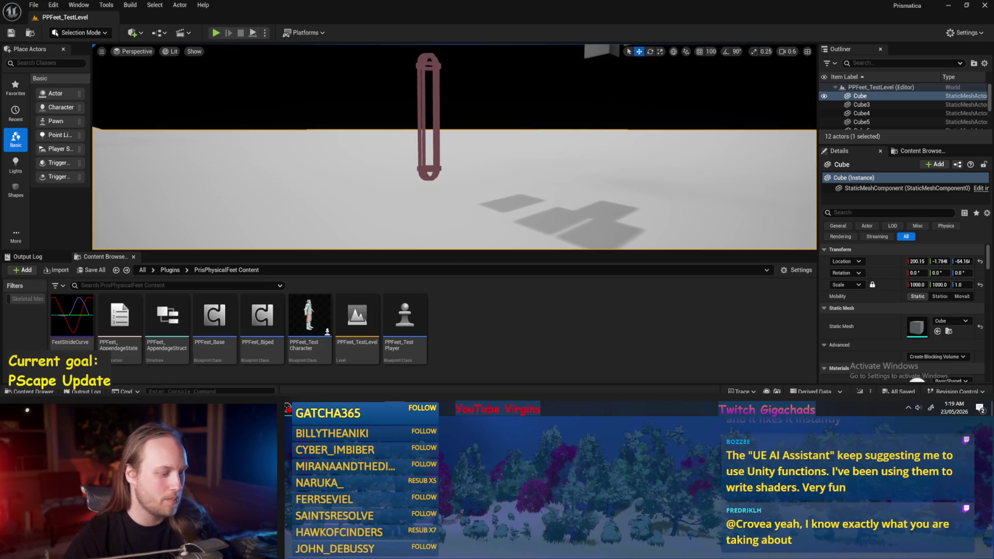
pyautogui.moveTo(481, 189); pyautogui.dragTo(438, 202)
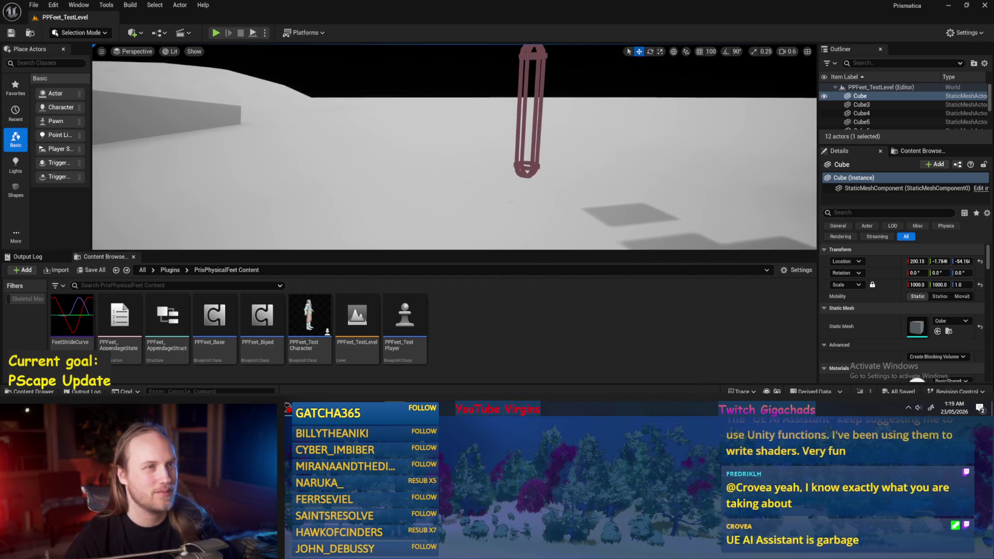
pyautogui.click(34, 5)
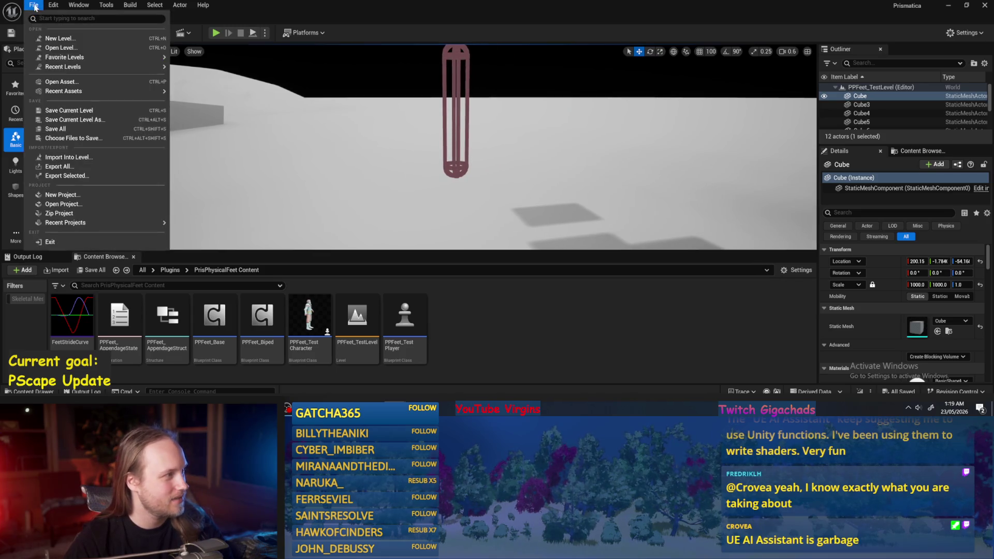
pyautogui.click(56, 129)
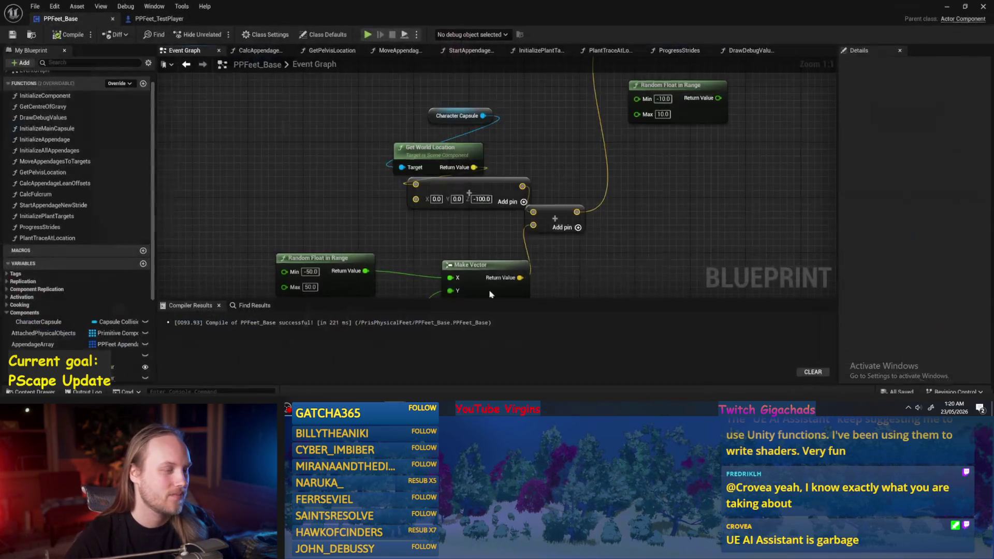
# In PPFeet_Base, shift the Character Capsule and location nodes left and compile
pyautogui.hotkey('alt', 'Tab')
pyautogui.moveTo(477, 102); pyautogui.dragTo(403, 187)
pyautogui.moveTo(465, 147)
pyautogui.mouseDown()
pyautogui.moveTo(405, 154)
pyautogui.moveTo(417, 162)
pyautogui.moveTo(449, 154)
pyautogui.mouseUp()
pyautogui.moveTo(411, 126); pyautogui.dragTo(390, 147)
pyautogui.moveTo(485, 141)
pyautogui.mouseDown()
pyautogui.moveTo(371, 165)
pyautogui.moveTo(357, 154)
pyautogui.moveTo(461, 109)
pyautogui.mouseUp()
pyautogui.click(67, 33)
# Regroup capsule, location and Make Vector nodes and move both Random Float in Range nodes left, then compile
pyautogui.moveTo(354, 89)
pyautogui.mouseDown()
pyautogui.moveTo(445, 171)
pyautogui.moveTo(433, 171)
pyautogui.mouseUp()
pyautogui.moveTo(486, 128); pyautogui.dragTo(528, 92)
pyautogui.moveTo(526, 189); pyautogui.dragTo(473, 182)
pyautogui.moveTo(383, 168); pyautogui.dragTo(347, 165)
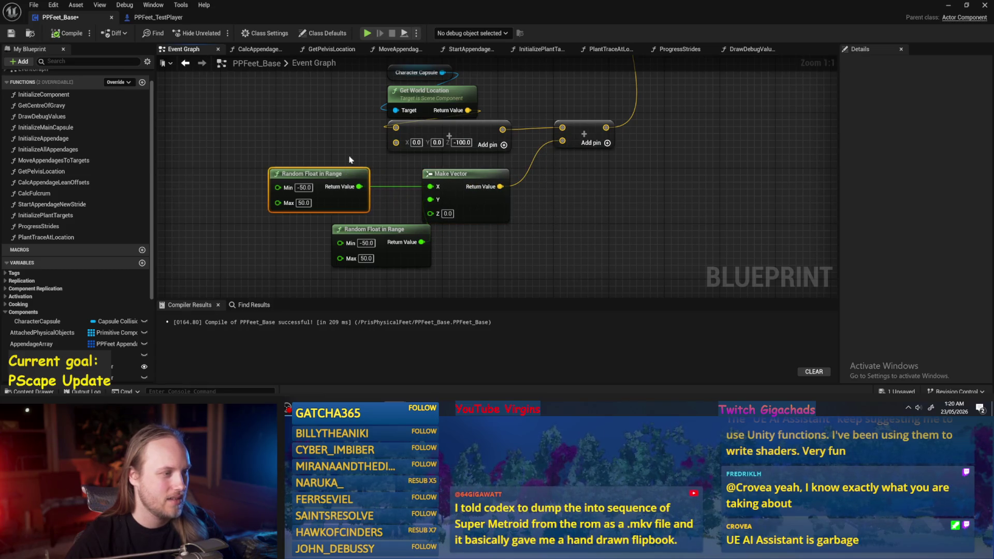
pyautogui.moveTo(415, 229); pyautogui.dragTo(353, 221)
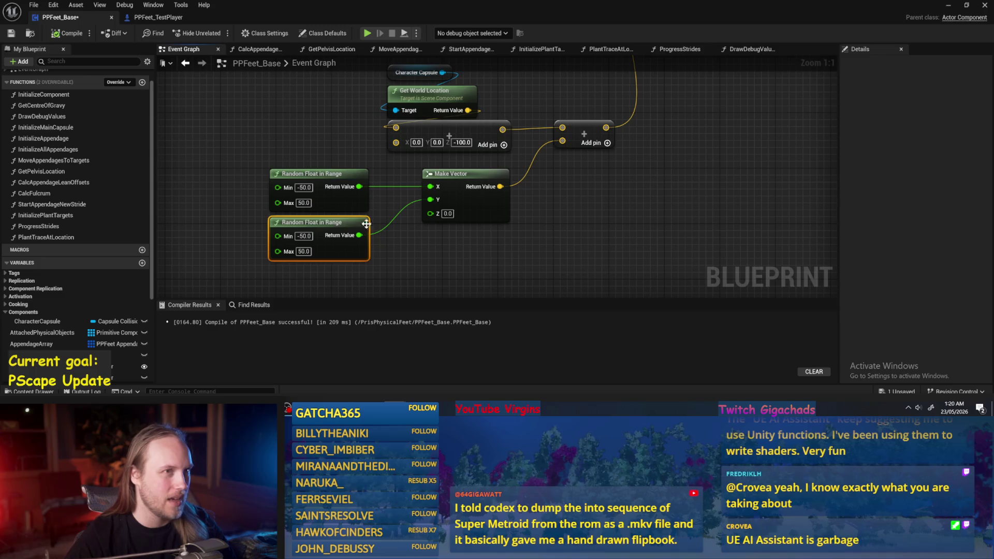
pyautogui.click(68, 33)
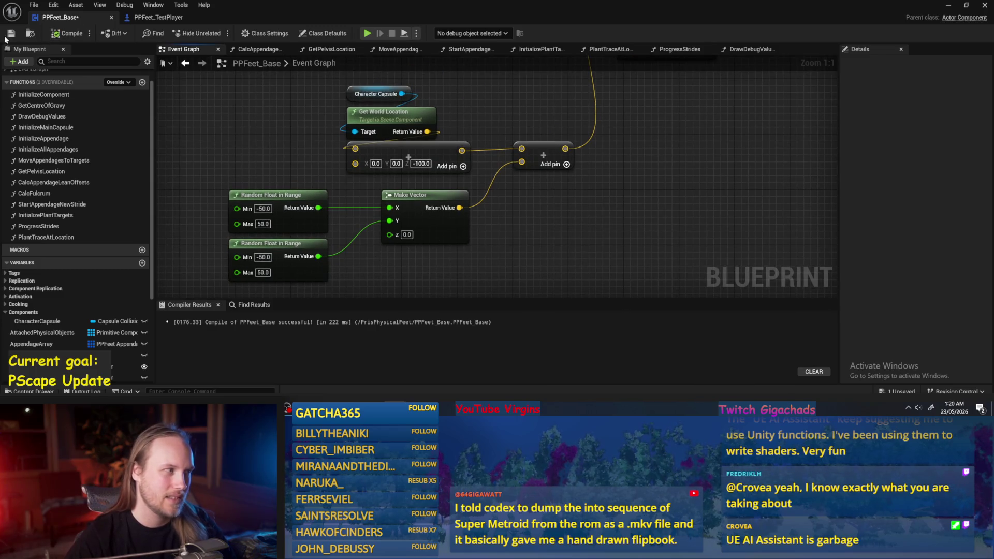
# Move the capsule, location and add nodes left together, fine-tune their spacing, and compile
pyautogui.scroll(-1, 443, 198)
pyautogui.moveTo(366, 179)
pyautogui.mouseDown()
pyautogui.moveTo(357, 219)
pyautogui.moveTo(256, 219)
pyautogui.mouseUp()
pyautogui.click(257, 217)
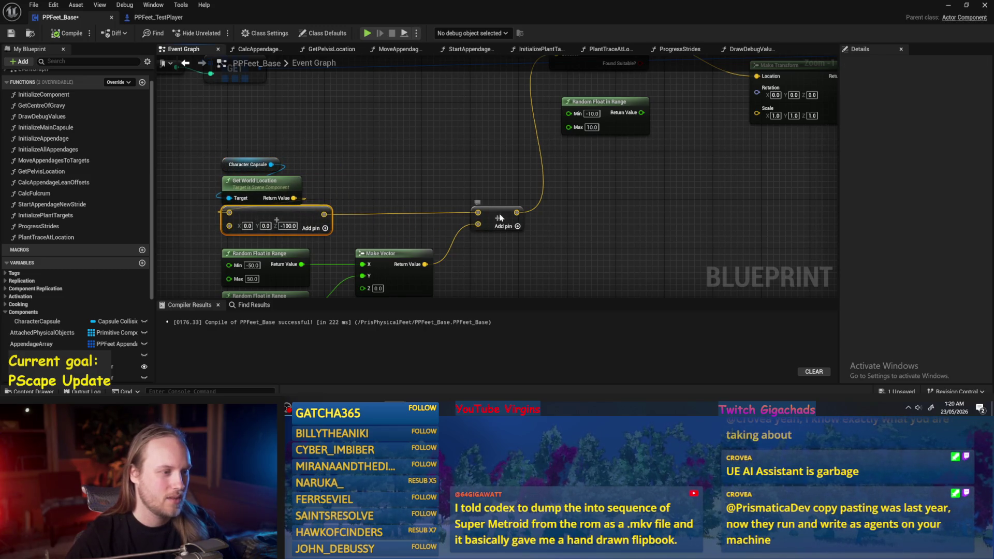
pyautogui.moveTo(381, 122); pyautogui.dragTo(310, 174)
pyautogui.moveTo(328, 160); pyautogui.dragTo(334, 154)
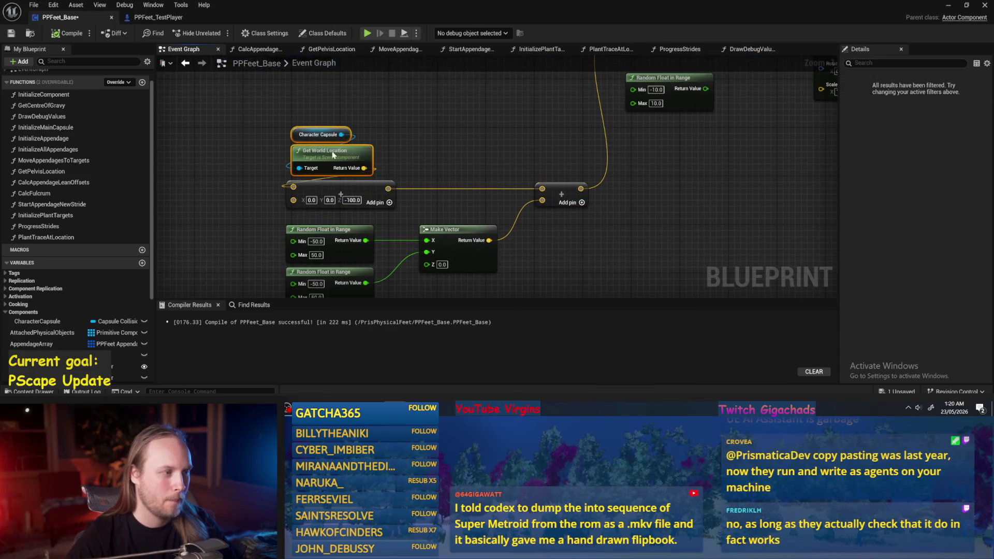
pyautogui.click(399, 141)
pyautogui.scroll(1, 414, 124)
pyautogui.click(68, 33)
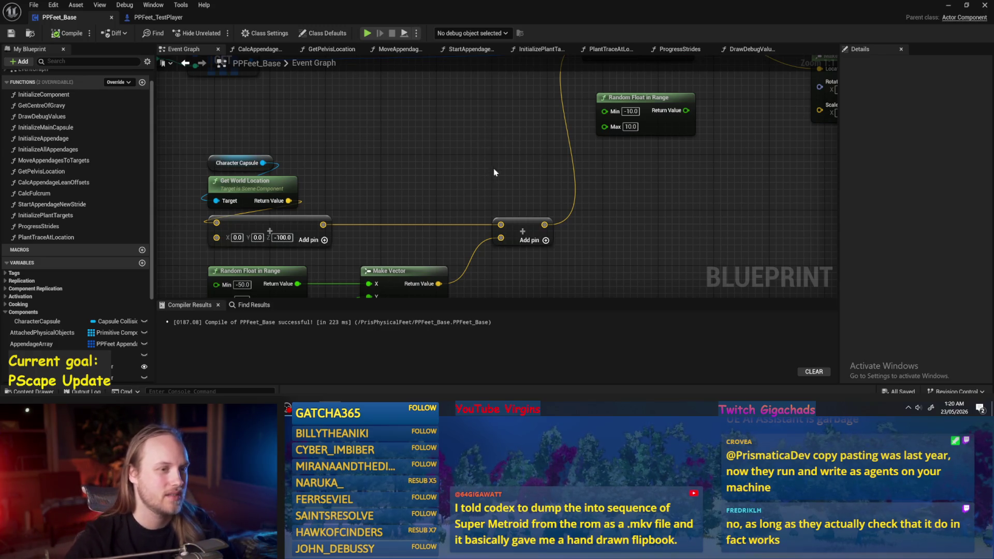
pyautogui.scroll(-3, 494, 172)
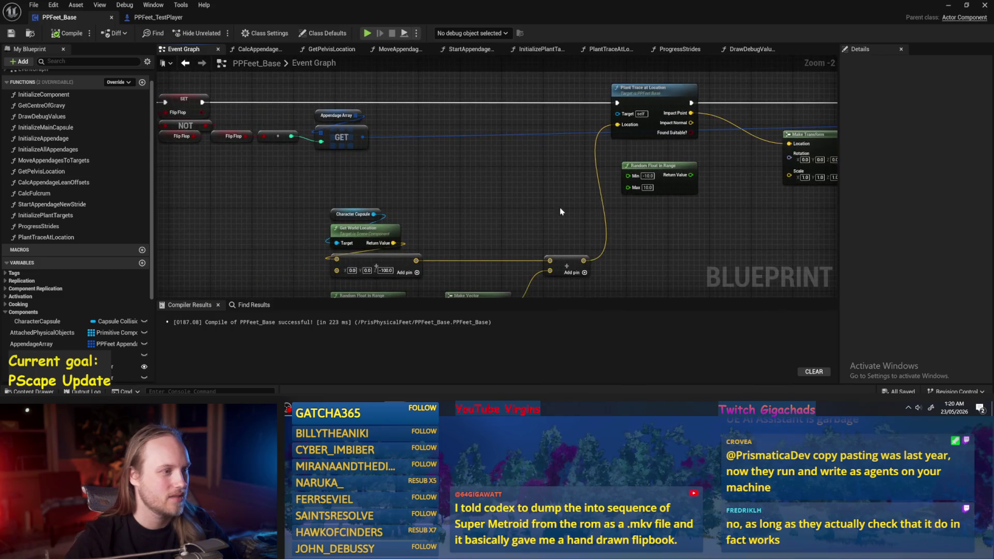
# Add a reroute point on the blue wire and lower the GET and Appendage Array nodes
pyautogui.moveTo(449, 197); pyautogui.dragTo(238, 210)
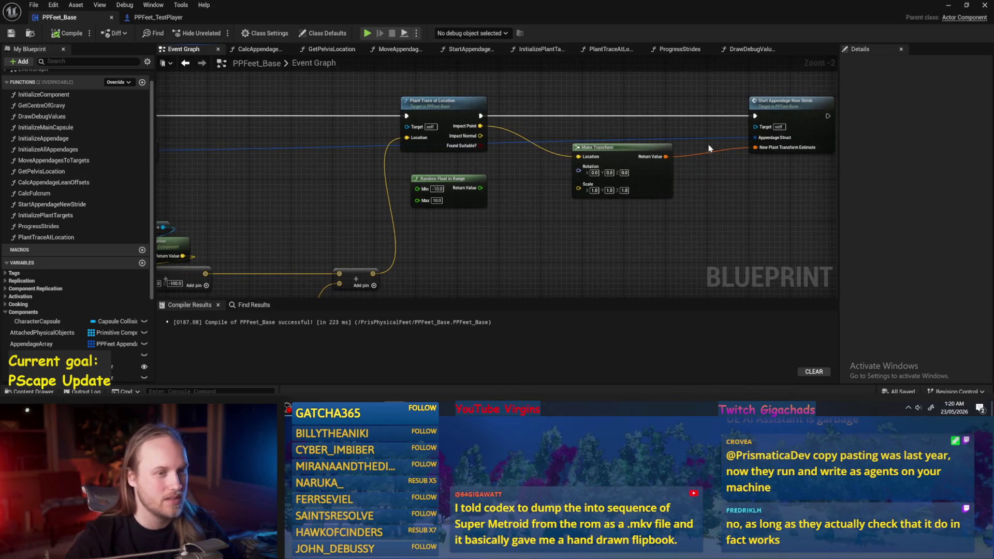
pyautogui.doubleClick(700, 139)
pyautogui.click(405, 155)
pyautogui.moveTo(365, 181); pyautogui.dragTo(355, 178)
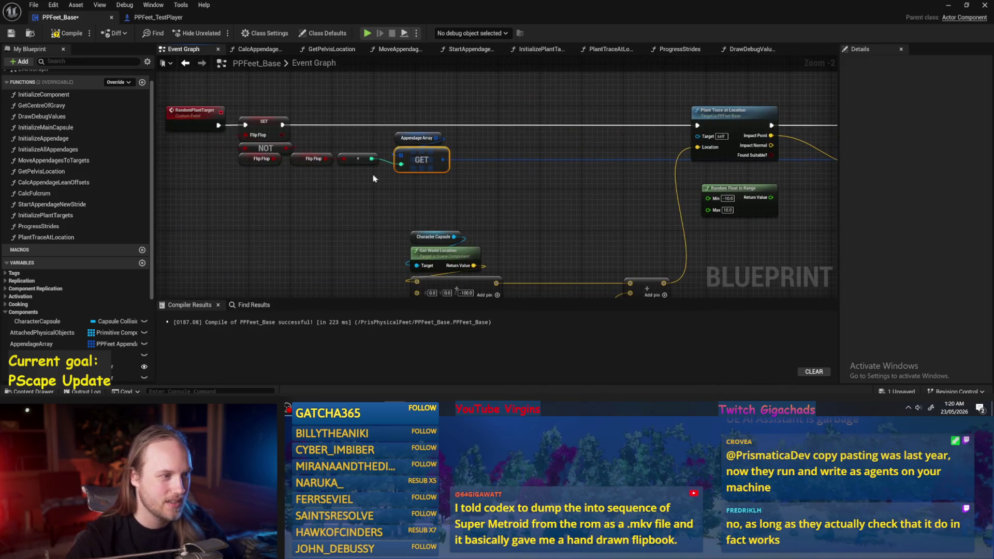
pyautogui.moveTo(425, 162); pyautogui.dragTo(425, 172)
pyautogui.moveTo(507, 147); pyautogui.dragTo(384, 145)
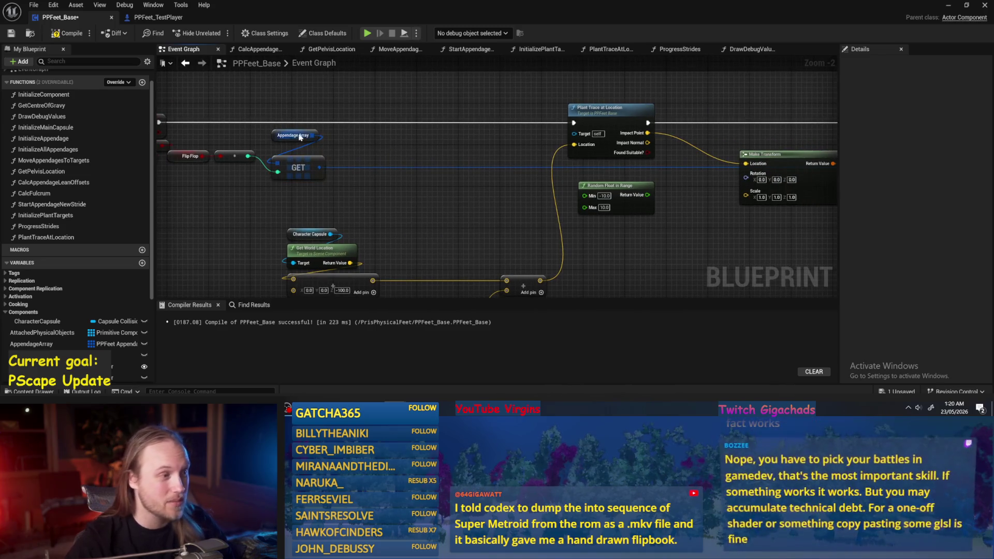
pyautogui.moveTo(273, 138); pyautogui.dragTo(275, 151)
# Raise Make Transform above Plant Trace at Location, shift it left, then save and compile
pyautogui.moveTo(400, 133); pyautogui.dragTo(227, 120)
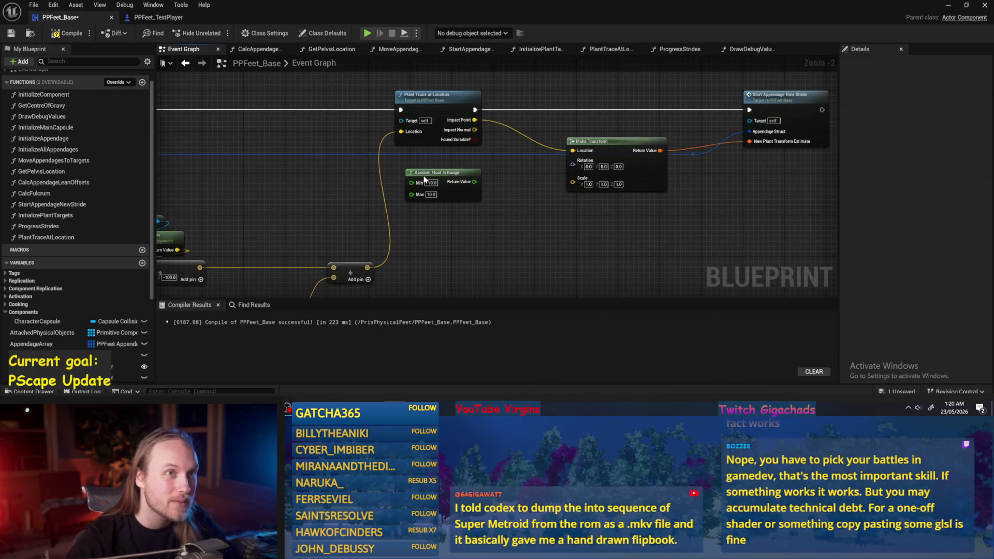
pyautogui.moveTo(642, 190)
pyautogui.mouseDown()
pyautogui.moveTo(632, 124)
pyautogui.moveTo(633, 183)
pyautogui.moveTo(613, 183)
pyautogui.mouseUp()
pyautogui.moveTo(778, 152); pyautogui.dragTo(683, 165)
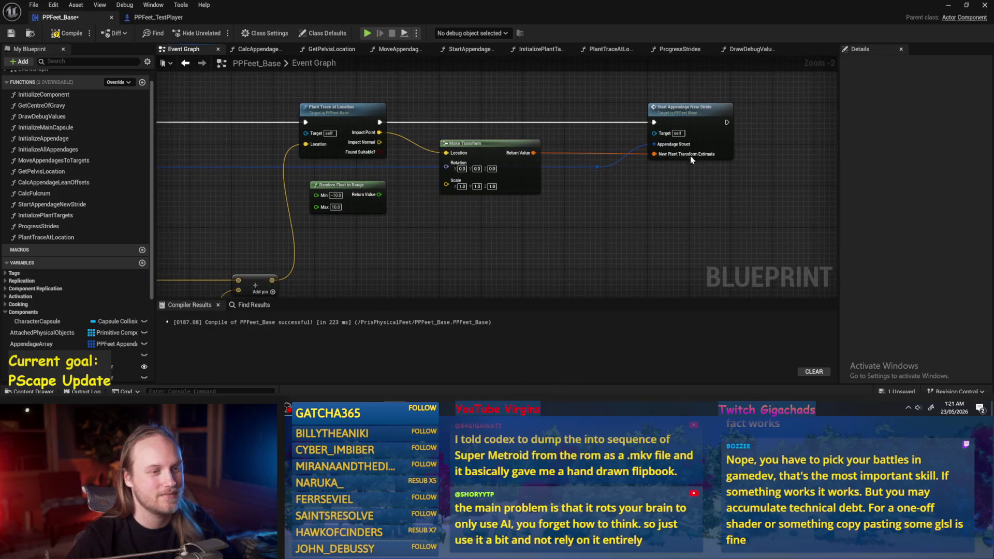
pyautogui.click(688, 130)
pyautogui.moveTo(622, 233); pyautogui.dragTo(674, 226)
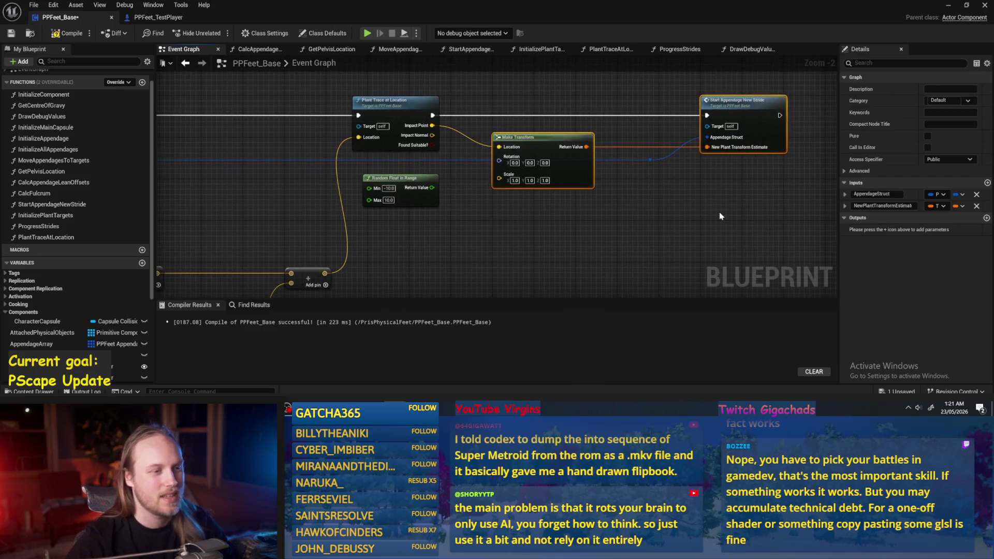
pyautogui.hotkey('ctrl', 's')
pyautogui.click(66, 33)
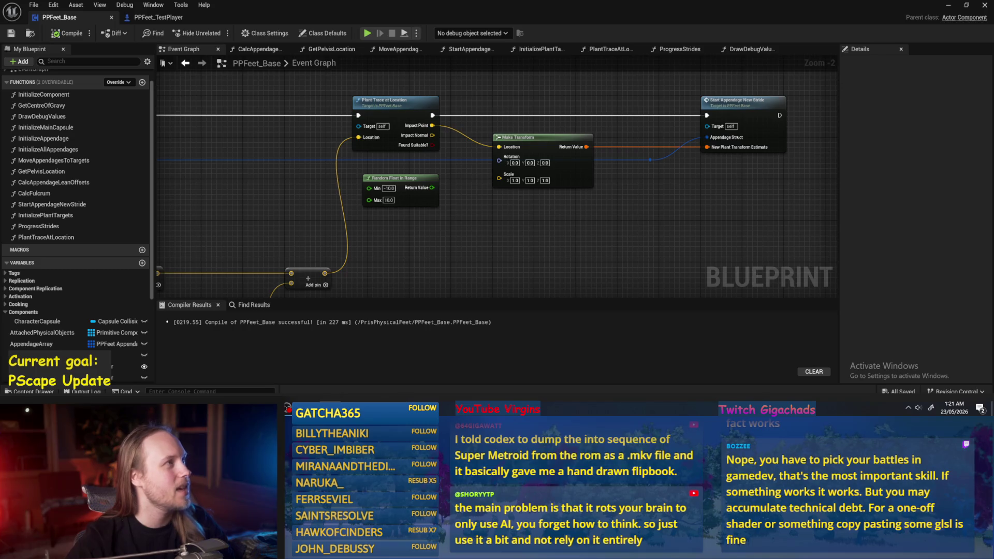
pyautogui.moveTo(566, 223)
pyautogui.mouseDown()
pyautogui.moveTo(628, 206)
pyautogui.moveTo(589, 211)
pyautogui.moveTo(578, 198)
pyautogui.moveTo(577, 220)
pyautogui.moveTo(539, 144)
pyautogui.moveTo(572, 102)
pyautogui.moveTo(566, 133)
pyautogui.mouseUp()
pyautogui.click(60, 35)
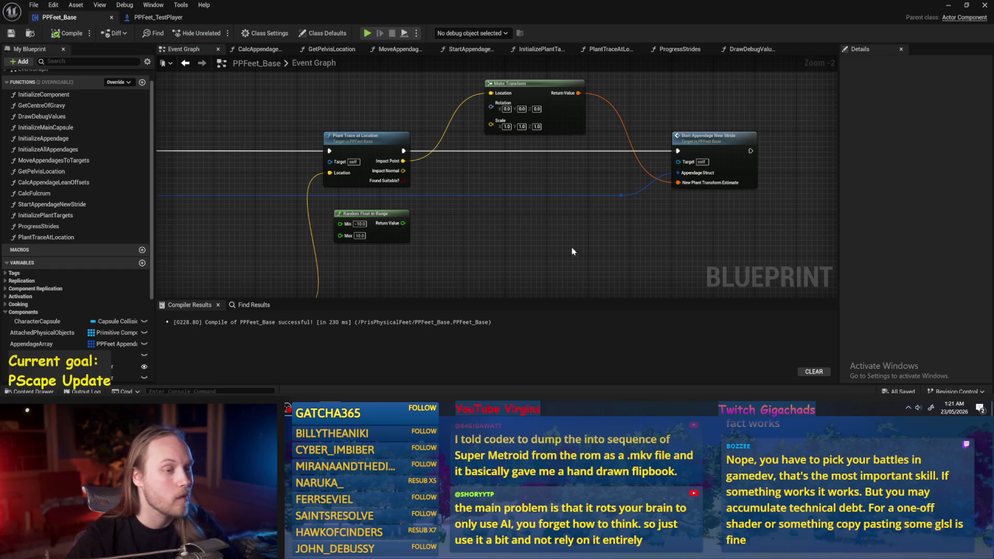
# Nudge the Random Float in Range node right and recompile the blueprint
pyautogui.moveTo(570, 236); pyautogui.dragTo(550, 245)
pyautogui.moveTo(482, 251); pyautogui.dragTo(539, 201)
pyautogui.moveTo(424, 193); pyautogui.dragTo(423, 188)
pyautogui.click(477, 194)
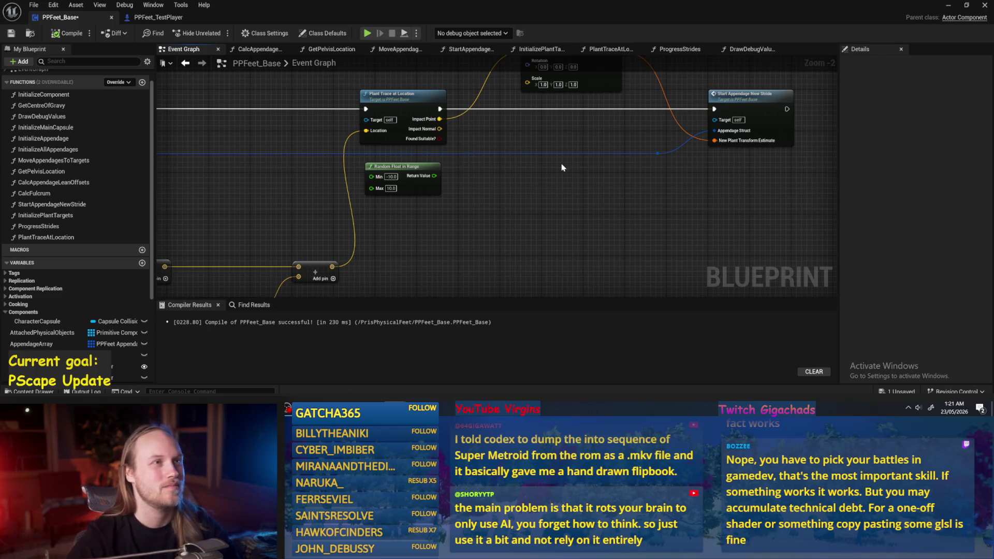
pyautogui.moveTo(565, 180); pyautogui.dragTo(568, 186)
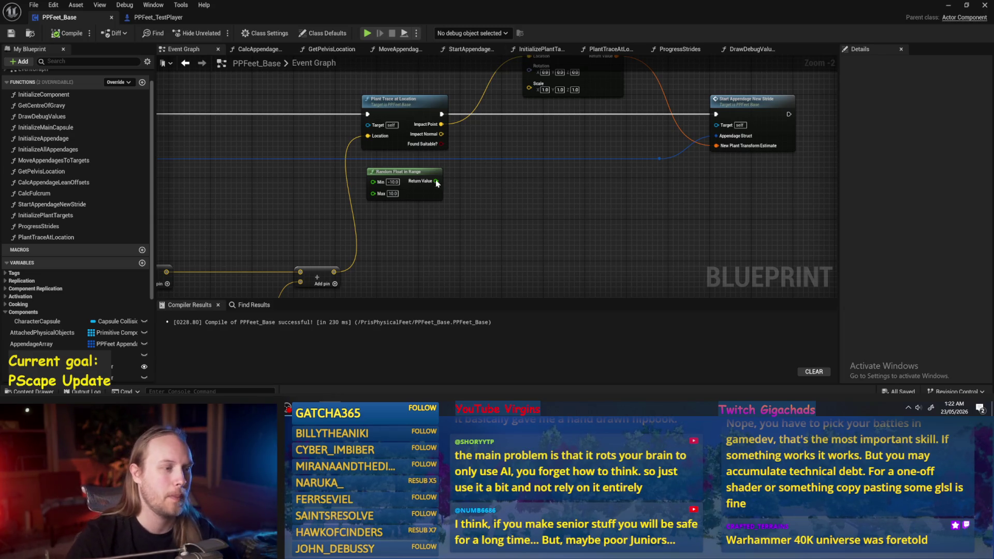
pyautogui.scroll(-1, 507, 161)
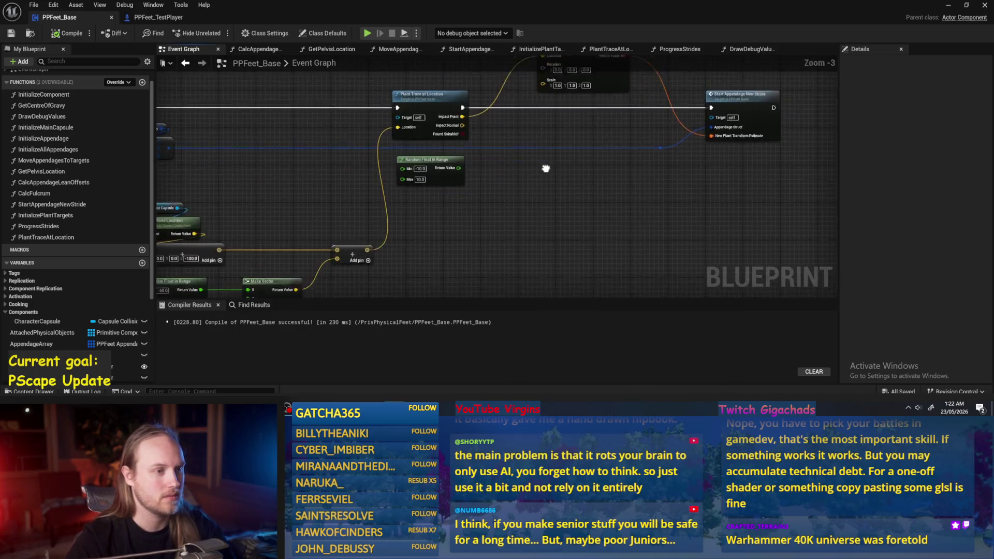
pyautogui.click(67, 33)
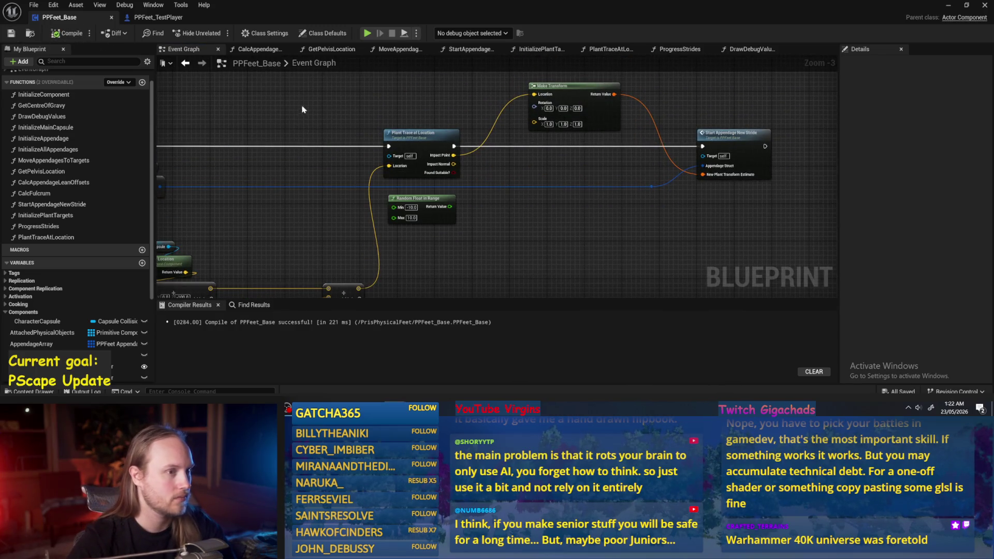
pyautogui.moveTo(213, 106); pyautogui.dragTo(437, 129)
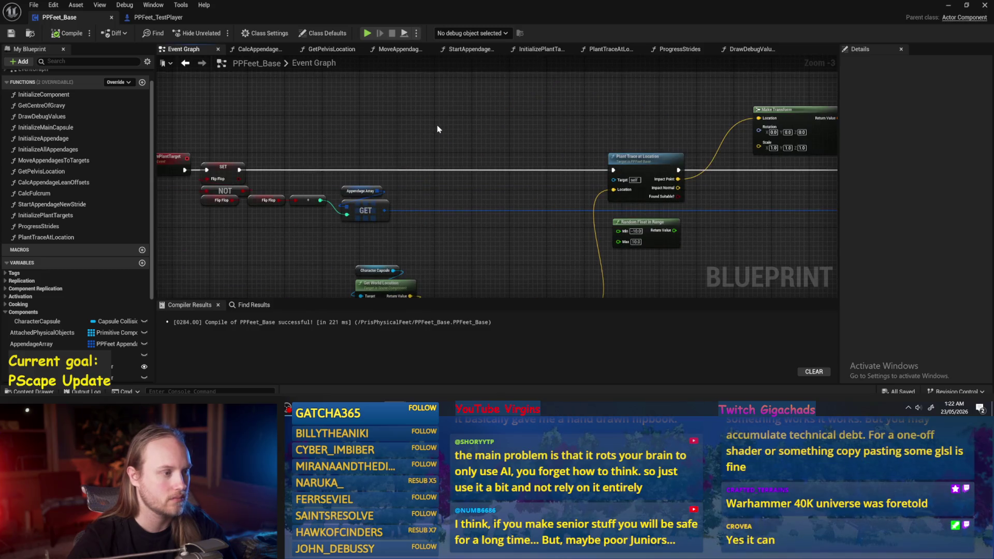
# Open the MoveAppendagesToTargets function graph and bring the Leg Joint pin into view
pyautogui.click(407, 51)
pyautogui.moveTo(740, 238)
pyautogui.mouseDown()
pyautogui.moveTo(584, 200)
pyautogui.moveTo(638, 150)
pyautogui.moveTo(634, 178)
pyautogui.mouseUp()
pyautogui.moveTo(205, 120)
pyautogui.mouseDown()
pyautogui.moveTo(460, 190)
pyautogui.moveTo(455, 215)
pyautogui.moveTo(434, 223)
pyautogui.moveTo(442, 220)
pyautogui.mouseUp()
pyautogui.scroll(1, 534, 189)
pyautogui.scroll(1, 534, 189)
pyautogui.moveTo(534, 189)
pyautogui.mouseDown()
pyautogui.moveTo(451, 171)
pyautogui.moveTo(497, 155)
pyautogui.mouseUp()
# Add a Get World Location node fed by Leg Joint and position it near the target nodes
pyautogui.moveTo(332, 169); pyautogui.dragTo(431, 107)
pyautogui.write('get world')
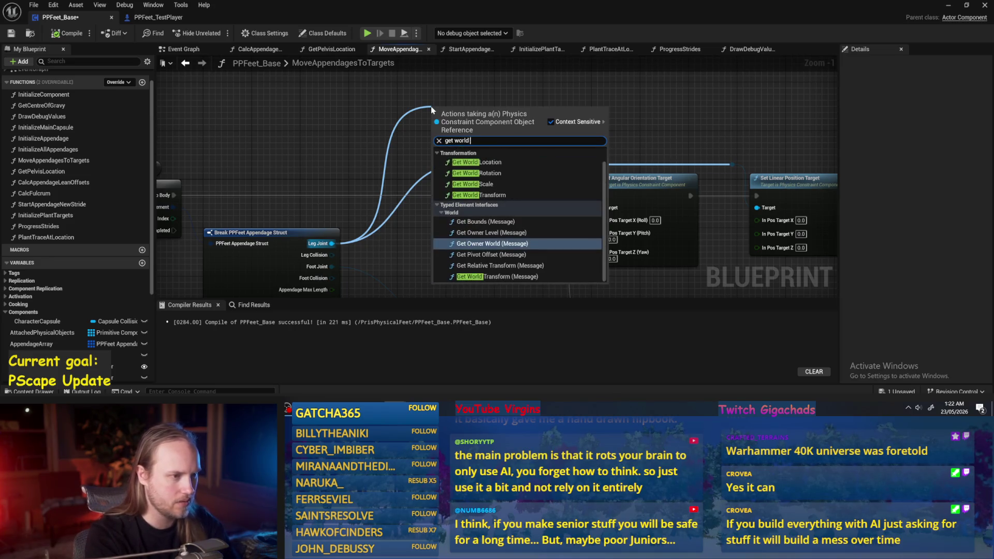
pyautogui.click(468, 162)
pyautogui.moveTo(331, 132); pyautogui.dragTo(611, 68)
pyautogui.moveTo(638, 102)
pyautogui.mouseDown()
pyautogui.moveTo(464, 151)
pyautogui.moveTo(630, 128)
pyautogui.moveTo(666, 108)
pyautogui.moveTo(562, 156)
pyautogui.mouseUp()
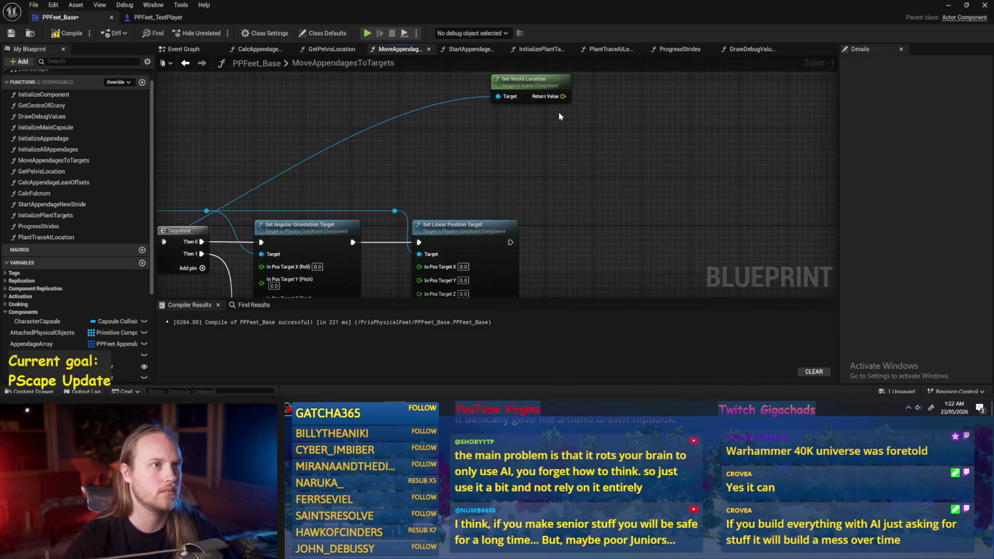
pyautogui.scroll(-1, 558, 113)
pyautogui.moveTo(576, 116); pyautogui.dragTo(583, 134)
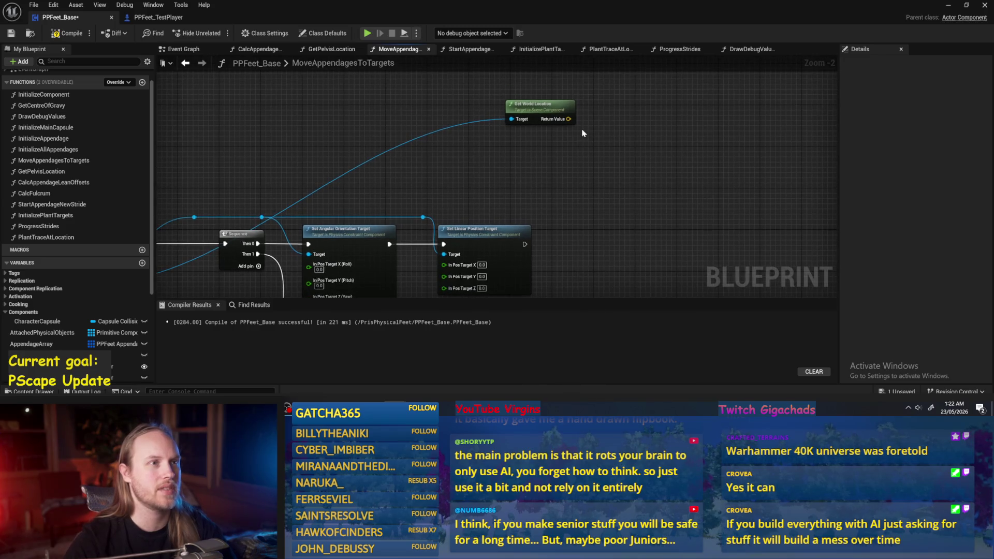
pyautogui.moveTo(540, 105)
pyautogui.mouseDown()
pyautogui.moveTo(494, 103)
pyautogui.moveTo(457, 134)
pyautogui.moveTo(455, 199)
pyautogui.moveTo(422, 212)
pyautogui.moveTo(270, 67)
pyautogui.moveTo(466, 136)
pyautogui.moveTo(393, 73)
pyautogui.moveTo(311, 192)
pyautogui.moveTo(337, 150)
pyautogui.mouseUp()
pyautogui.moveTo(385, 186)
pyautogui.mouseDown()
pyautogui.moveTo(470, 148)
pyautogui.moveTo(608, 123)
pyautogui.moveTo(549, 148)
pyautogui.mouseUp()
pyautogui.press('F2')
pyautogui.press('Escape')
pyautogui.moveTo(573, 181)
pyautogui.mouseDown()
pyautogui.moveTo(610, 185)
pyautogui.moveTo(574, 161)
pyautogui.mouseUp()
pyautogui.scroll(1, 573, 161)
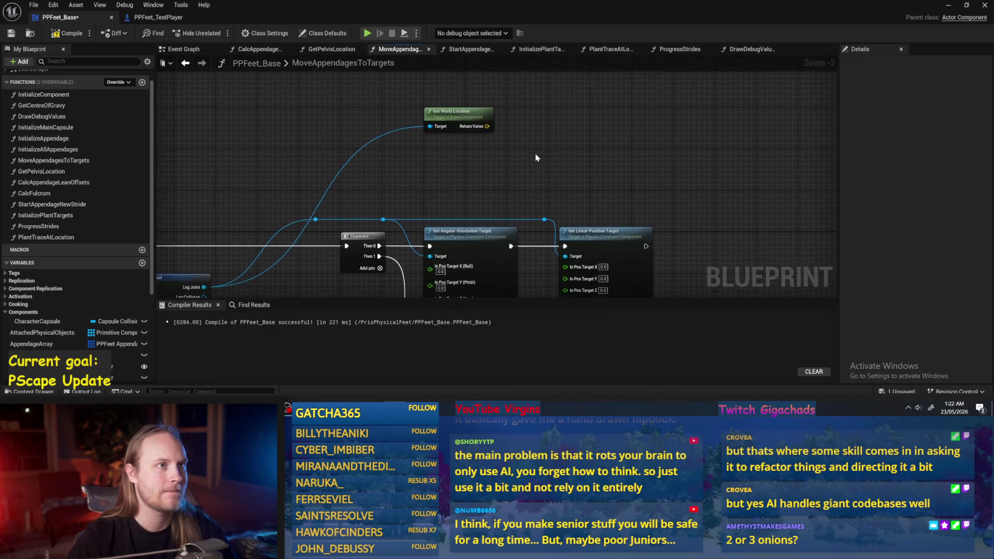
# Add a Draw Debug Sphere at that location, run after Set Linear Position Target, radius 5
pyautogui.moveTo(476, 122); pyautogui.dragTo(543, 133)
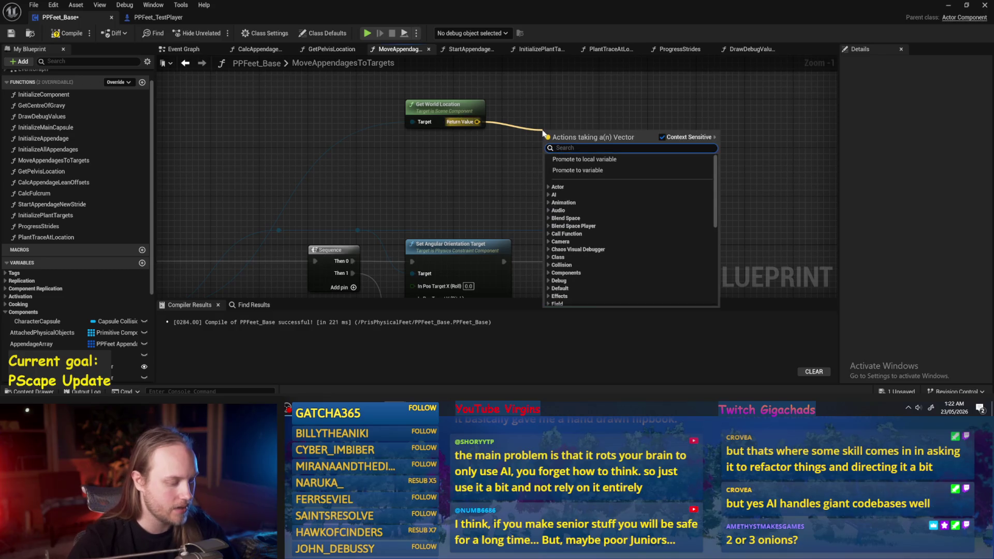
pyautogui.write('debug sph')
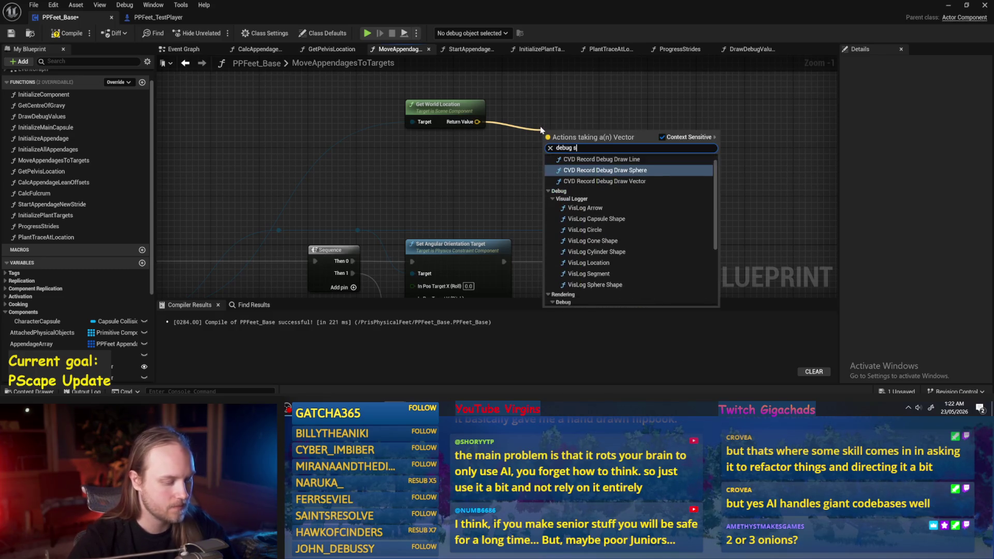
pyautogui.click(593, 220)
pyautogui.moveTo(570, 133); pyautogui.dragTo(613, 96)
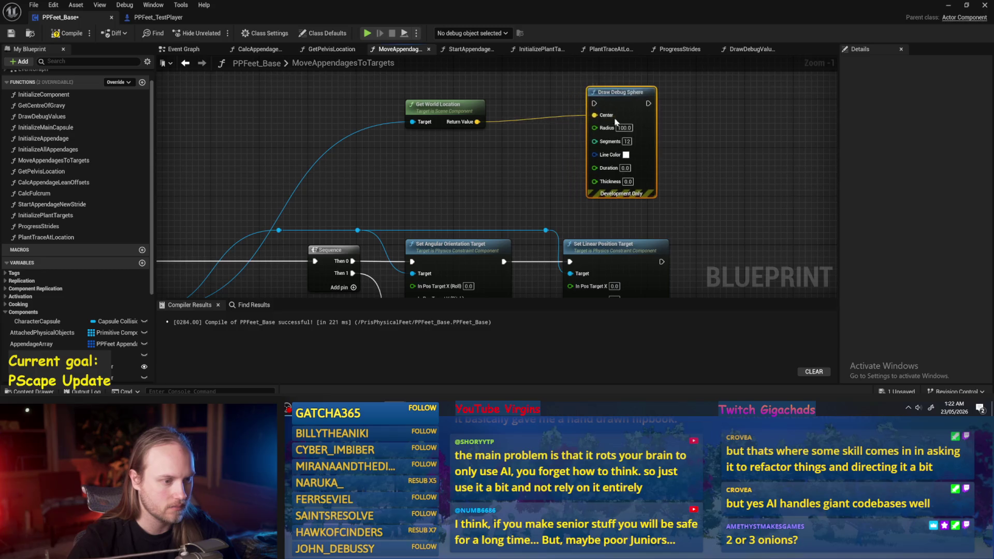
pyautogui.moveTo(541, 232)
pyautogui.mouseDown()
pyautogui.moveTo(473, 75)
pyautogui.moveTo(647, 121)
pyautogui.mouseUp()
pyautogui.write('5')
pyautogui.press('Return')
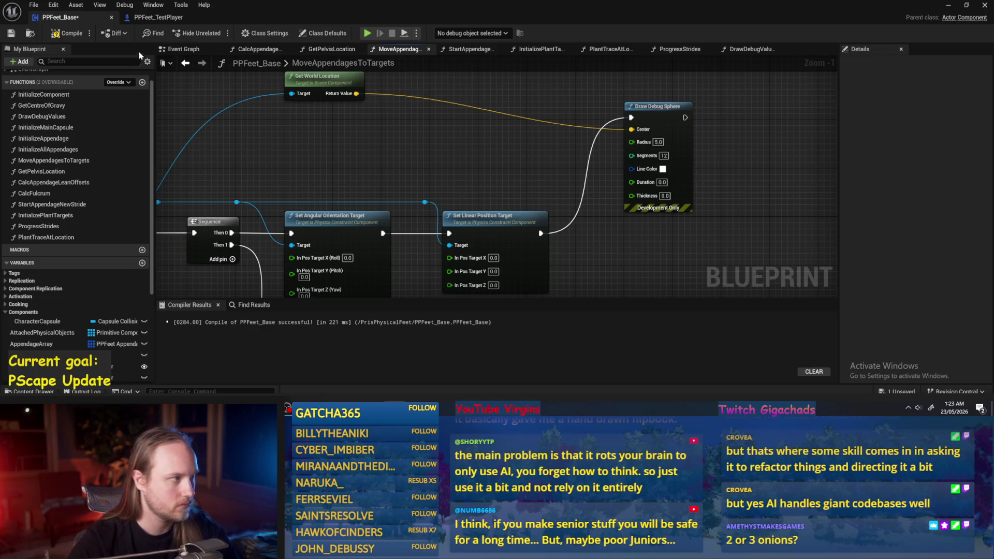
# Give the debug sphere a red line color and thickness 4
pyautogui.click(663, 168)
pyautogui.click(760, 240)
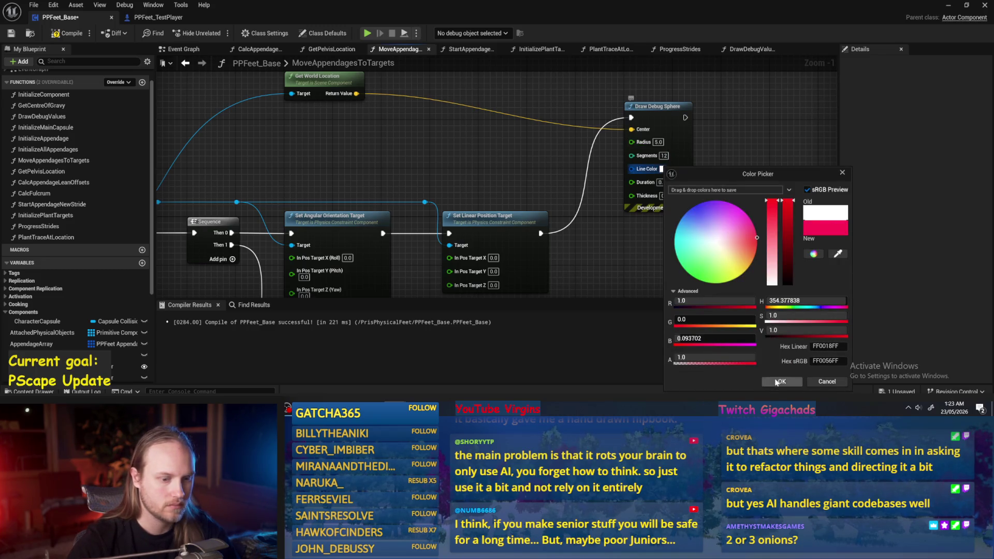
pyautogui.click(782, 382)
pyautogui.write('4')
pyautogui.press('Return')
pyautogui.scroll(-2, 642, 155)
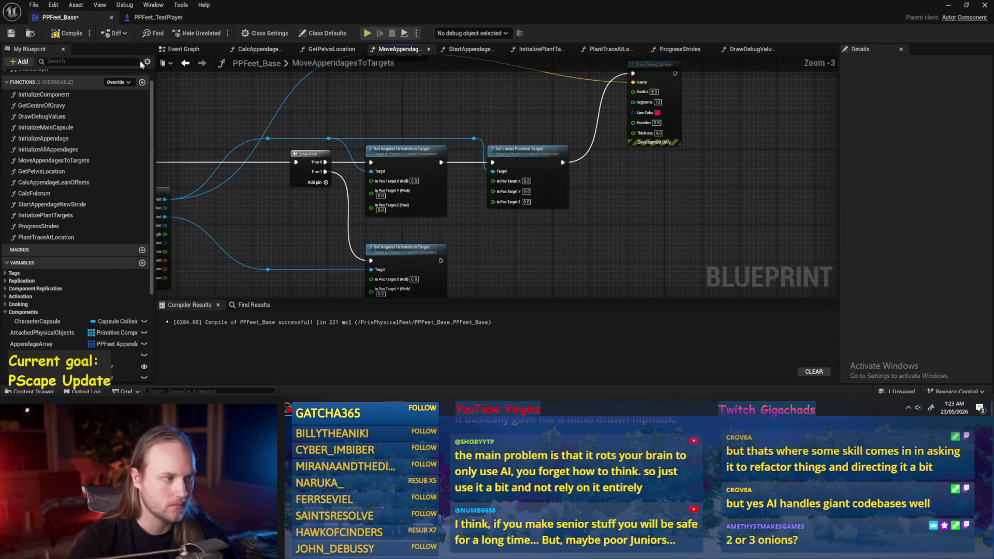
# Compile and save, play-test the level, then return to the PPFeet_Base editor
pyautogui.click(15, 36)
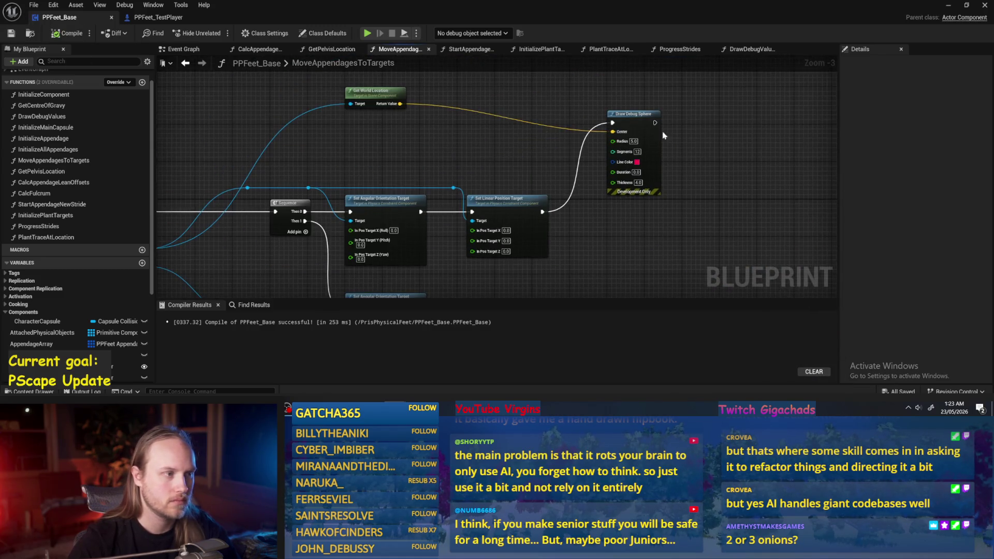
pyautogui.click(945, 8)
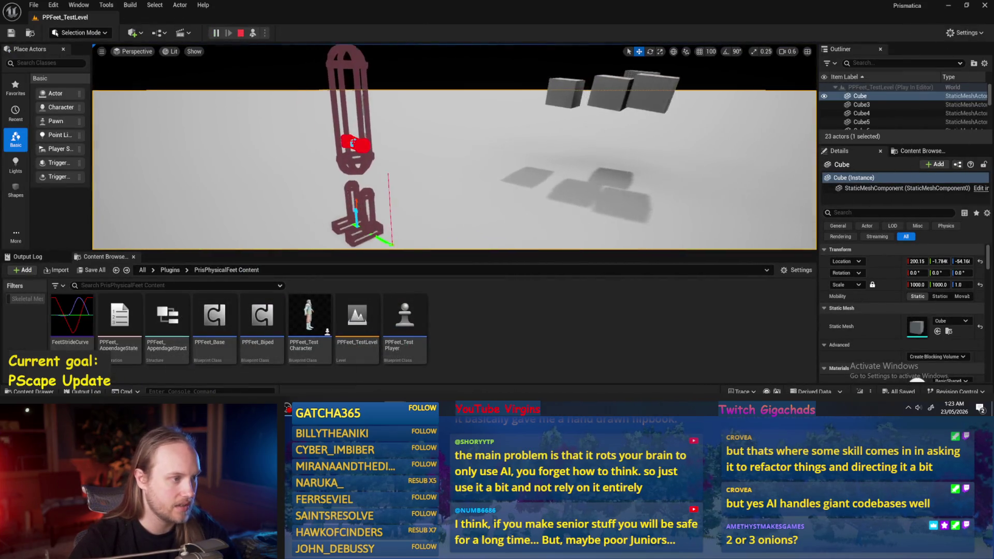
pyautogui.press('Escape')
pyautogui.doubleClick(214, 319)
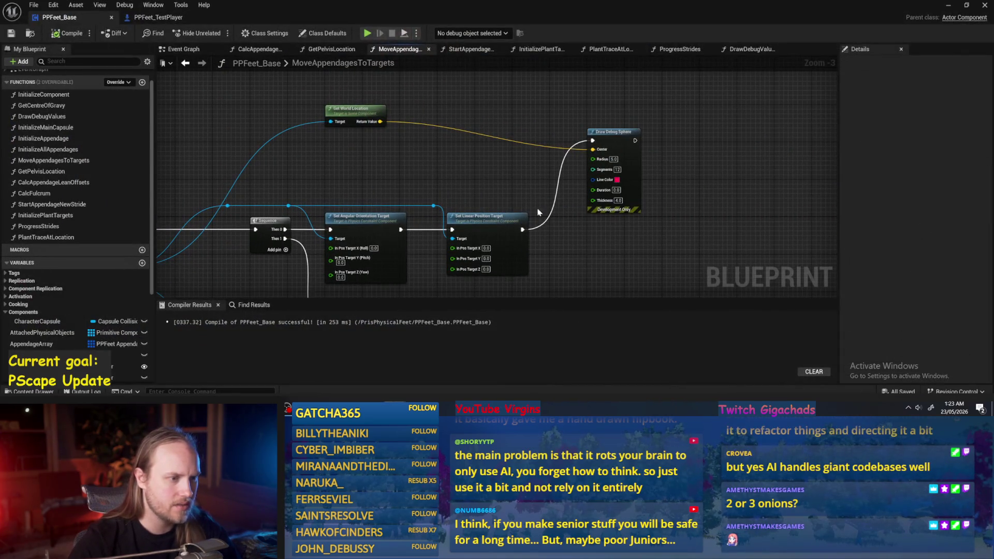
# Add a Draw Debug Coordinate System node with Get World Location wired into Axis Loc
pyautogui.rightClick(507, 160)
pyautogui.write('draw debug')
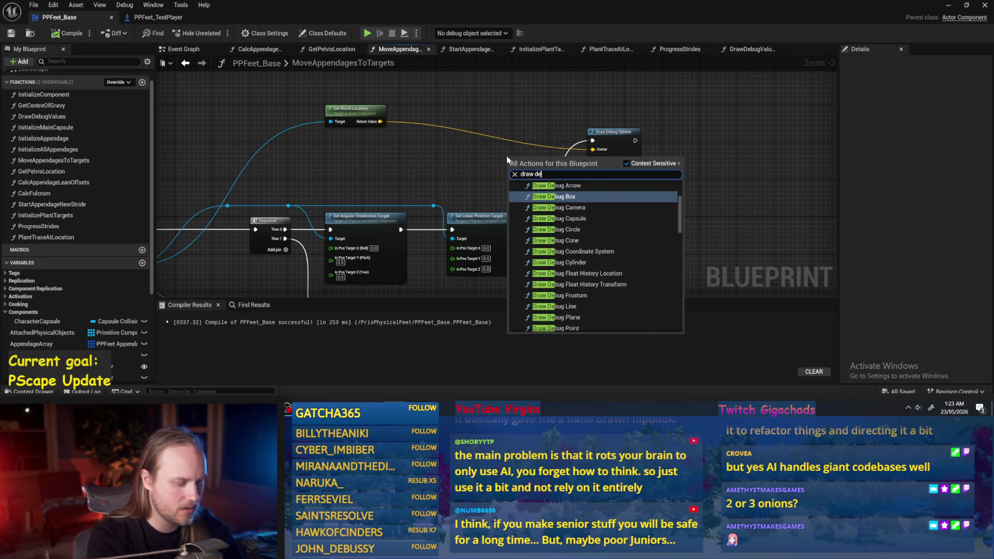
pyautogui.click(595, 252)
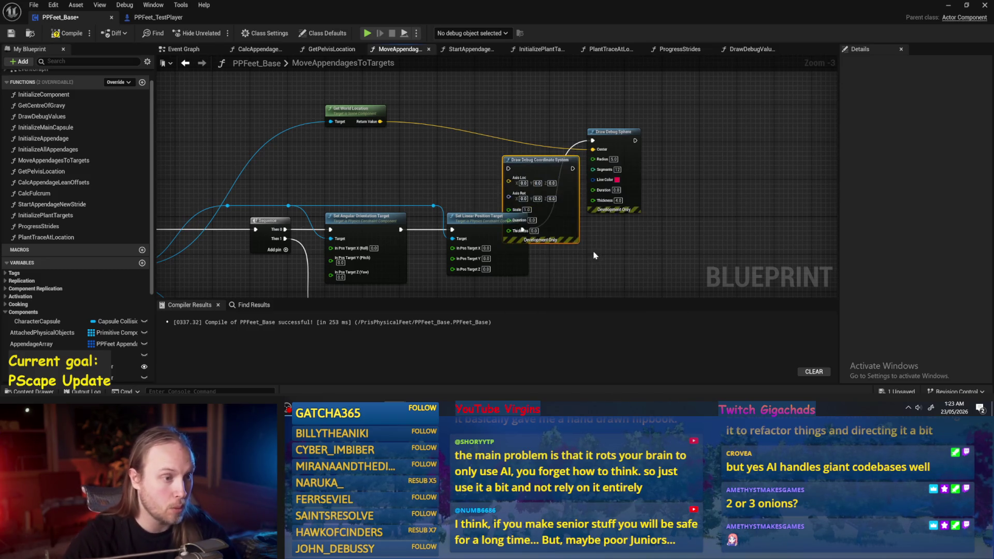
pyautogui.moveTo(553, 219)
pyautogui.mouseDown()
pyautogui.moveTo(533, 161)
pyautogui.moveTo(518, 173)
pyautogui.mouseUp()
pyautogui.scroll(3, 480, 143)
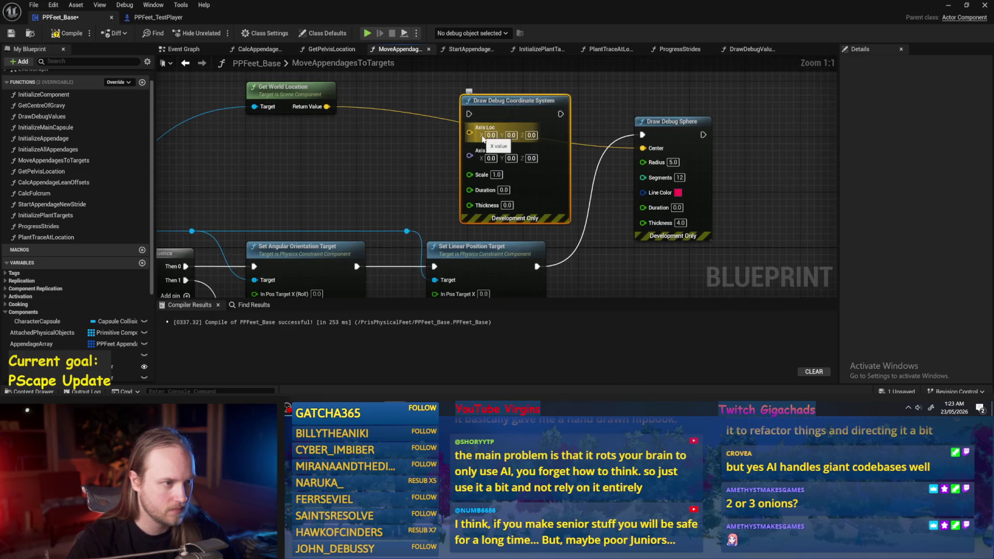
pyautogui.scroll(-2, 482, 139)
pyautogui.click(403, 140)
pyautogui.moveTo(368, 114); pyautogui.dragTo(472, 130)
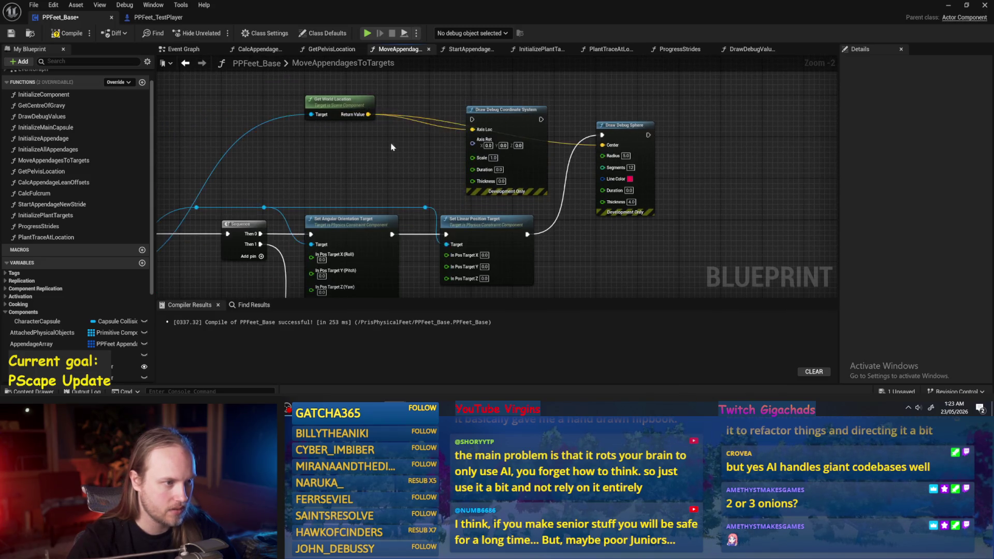
pyautogui.moveTo(413, 145); pyautogui.dragTo(506, 147)
# Feed Leg Joint's Get World Rotation into Axis Rot, then compile and save
pyautogui.moveTo(211, 272)
pyautogui.mouseDown()
pyautogui.moveTo(269, 220)
pyautogui.moveTo(349, 108)
pyautogui.mouseUp()
pyautogui.write('get rotat')
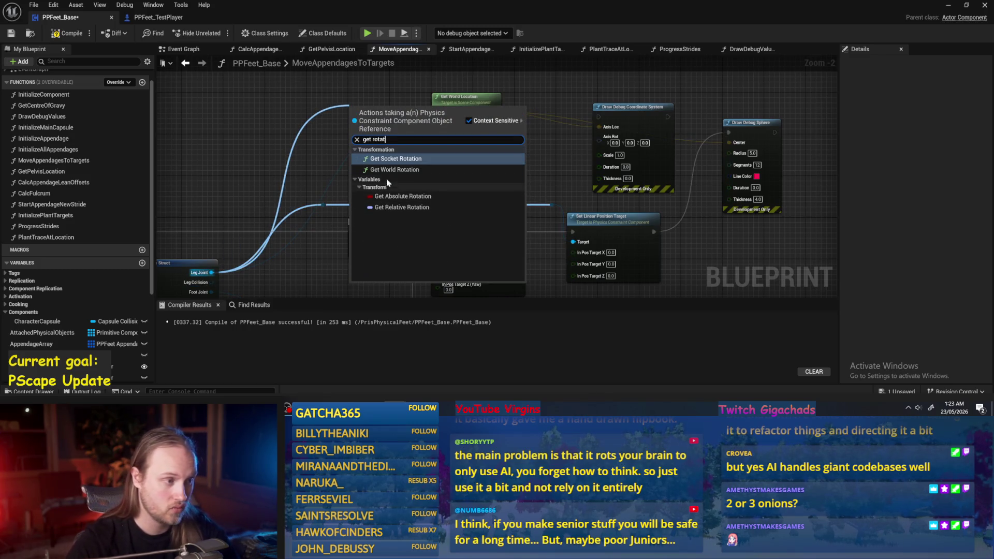
pyautogui.click(395, 169)
pyautogui.moveTo(379, 119)
pyautogui.mouseDown()
pyautogui.moveTo(446, 154)
pyautogui.moveTo(599, 140)
pyautogui.mouseUp()
pyautogui.moveTo(654, 231); pyautogui.dragTo(600, 117)
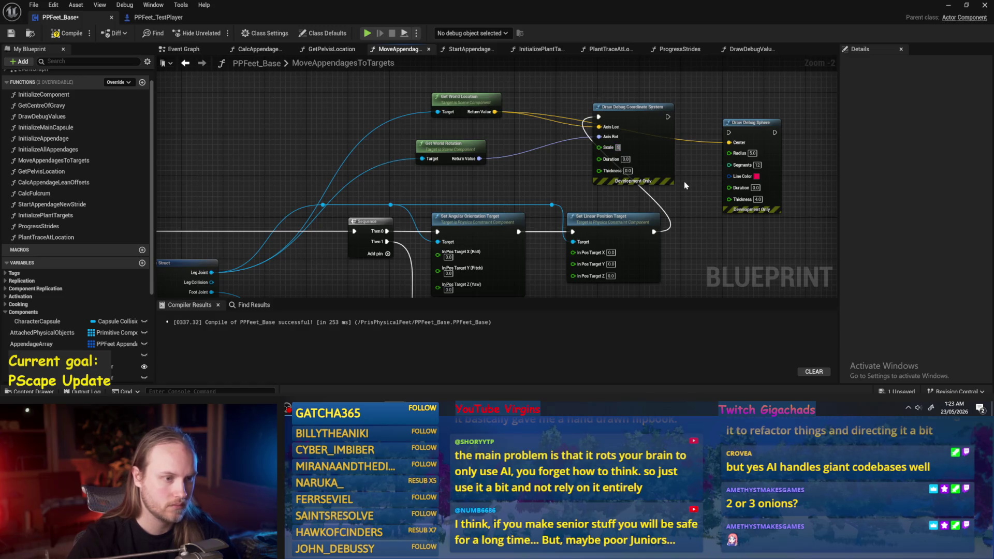
pyautogui.click(627, 171)
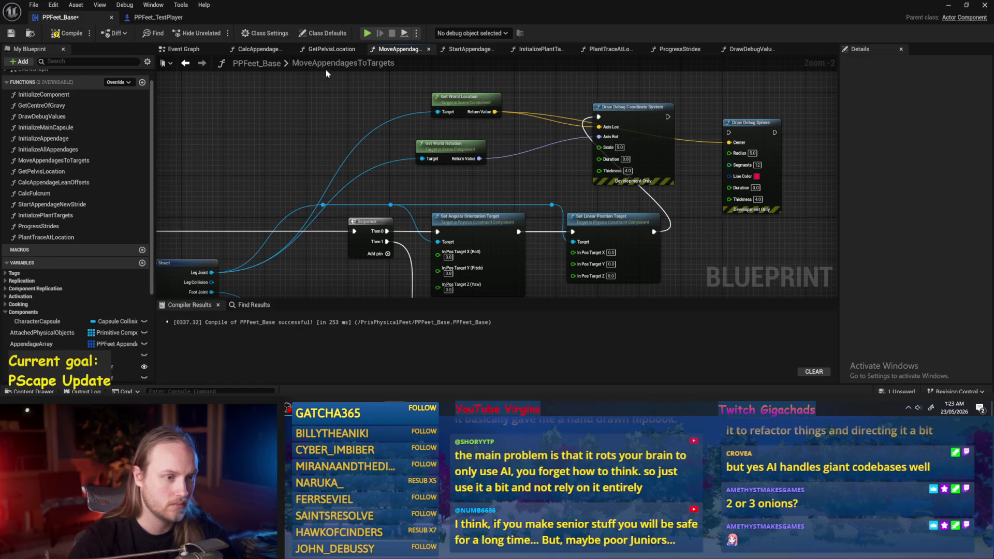
pyautogui.hotkey('ctrl', 's')
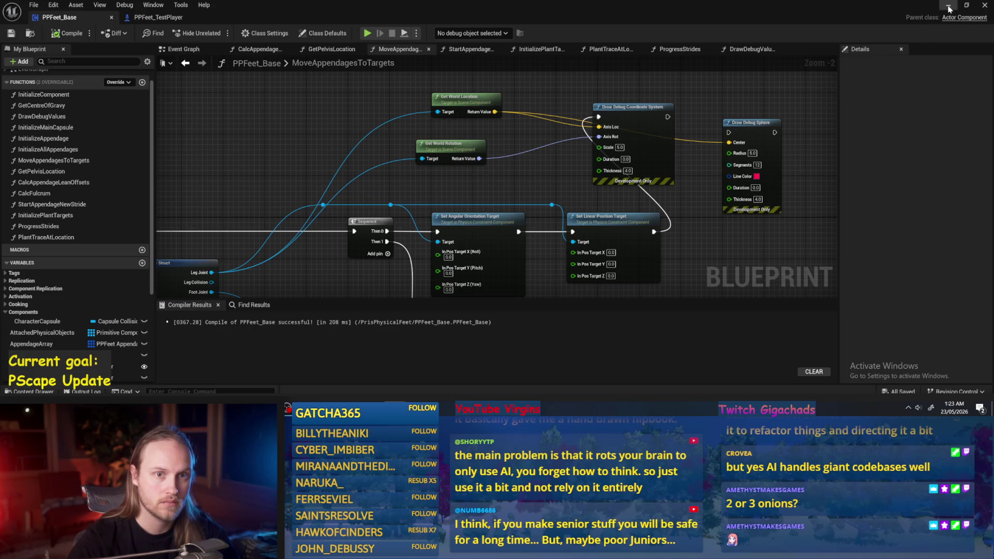
pyautogui.click(949, 8)
# Play the level, eject with F8, and rotate PPFeet_TestPlayer to watch the leg's debug axes, then stop
pyautogui.hotkey('alt', 'p')
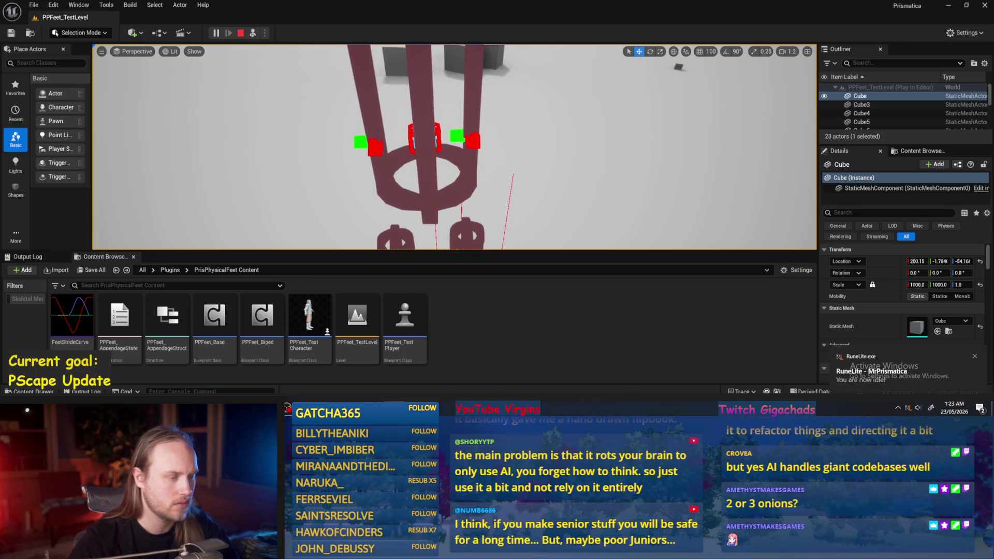
pyautogui.press('F8')
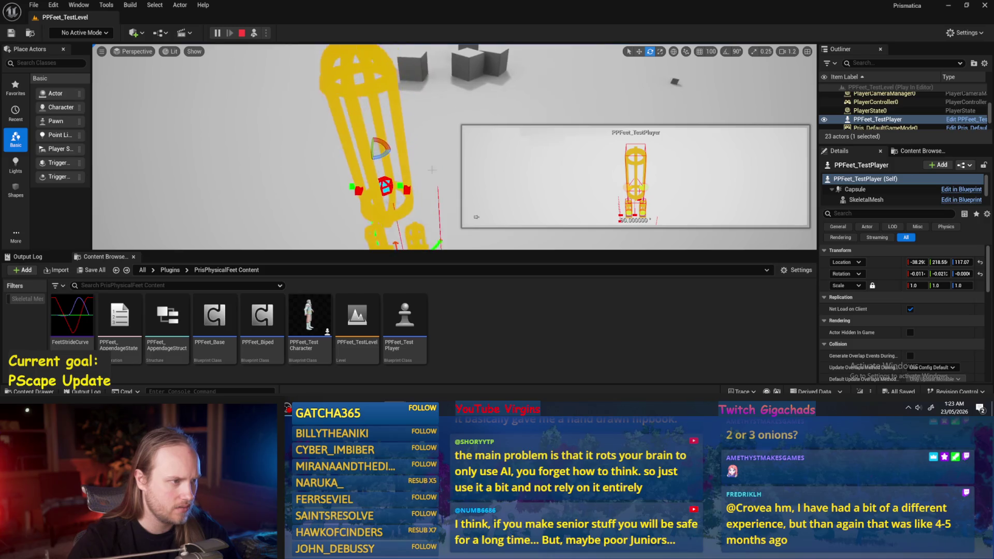
pyautogui.press('e')
pyautogui.moveTo(379, 164); pyautogui.dragTo(388, 166)
pyautogui.scroll(-2, 388, 166)
pyautogui.press('w')
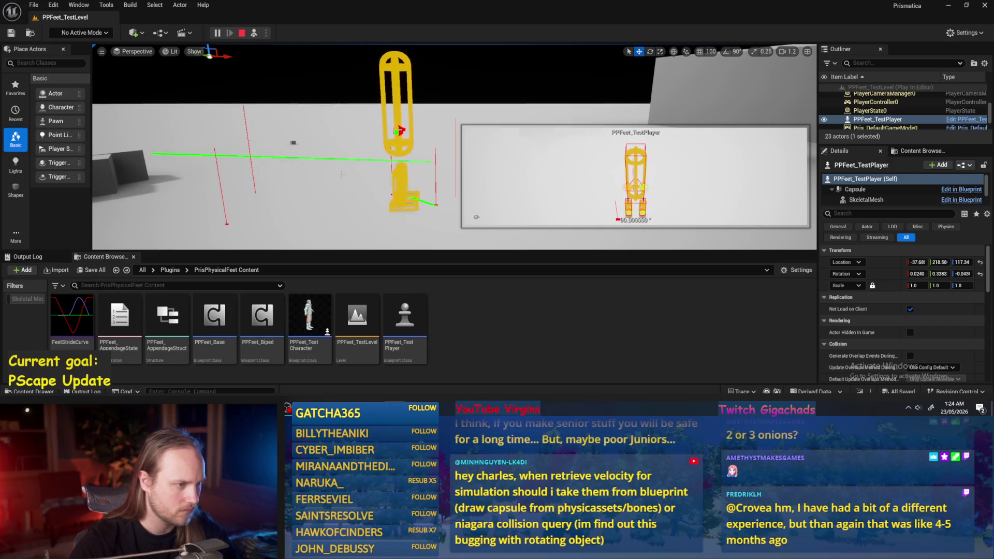
pyautogui.press('Escape')
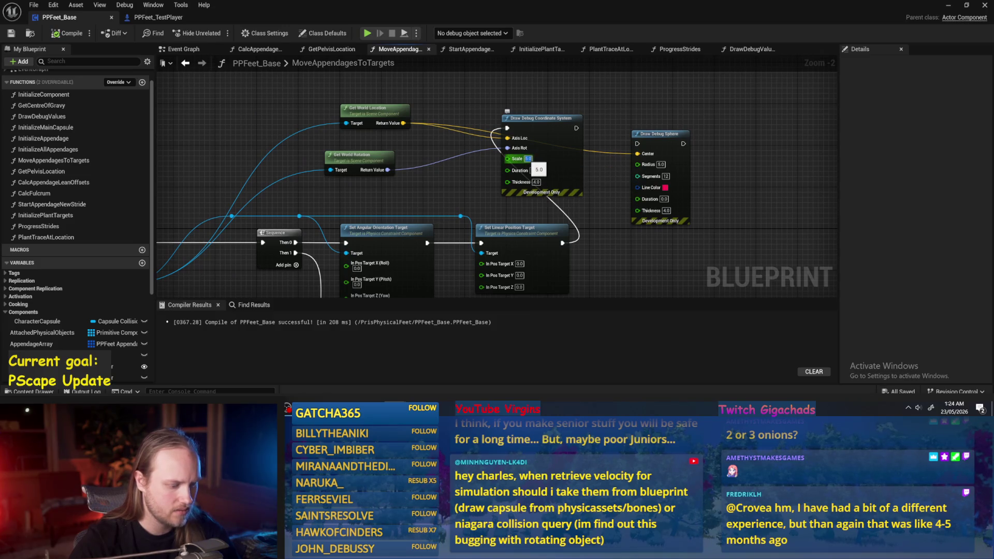
# Set the debug coordinate system thickness to 2 and compile
pyautogui.write('20')
pyautogui.press('Return')
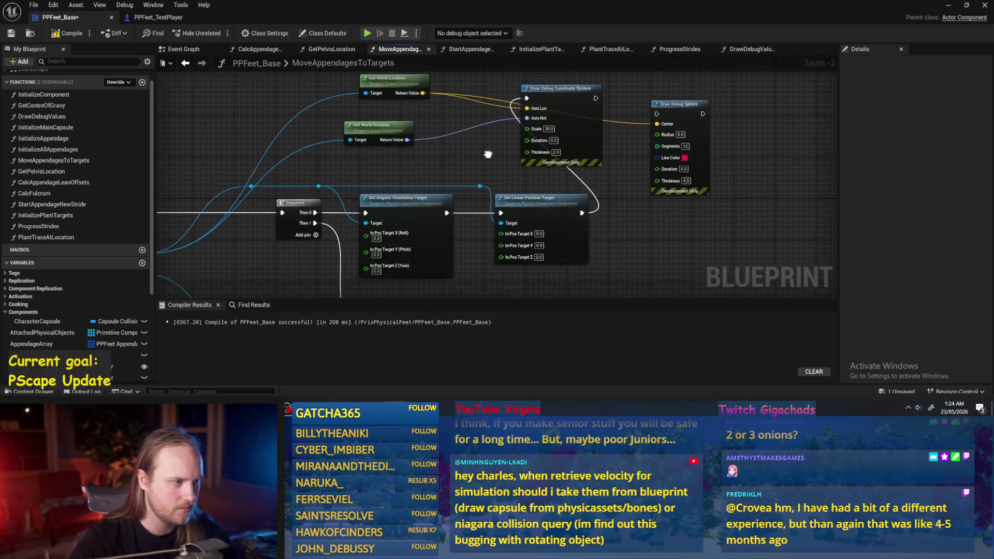
pyautogui.press('F7')
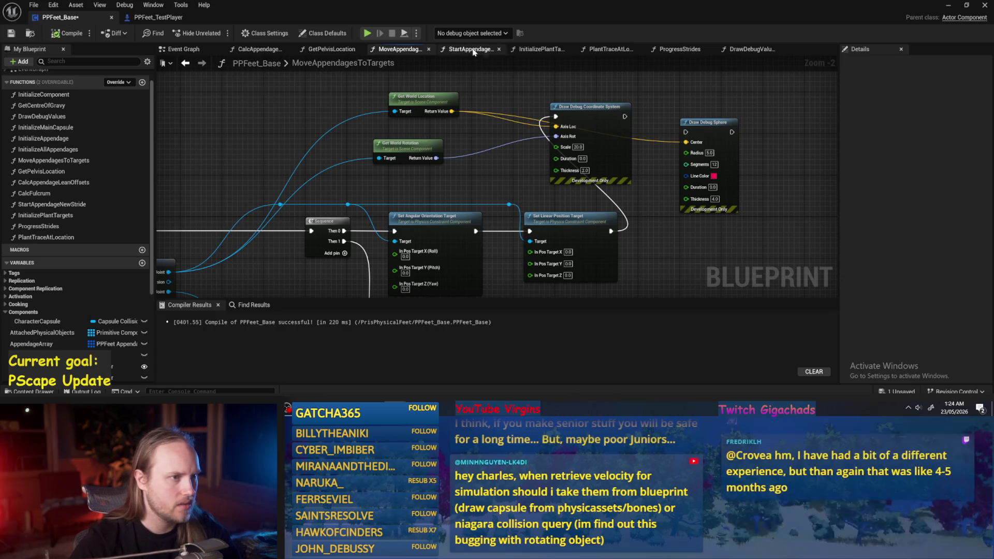
pyautogui.scroll(-1, 433, 264)
pyautogui.moveTo(434, 265); pyautogui.dragTo(493, 192)
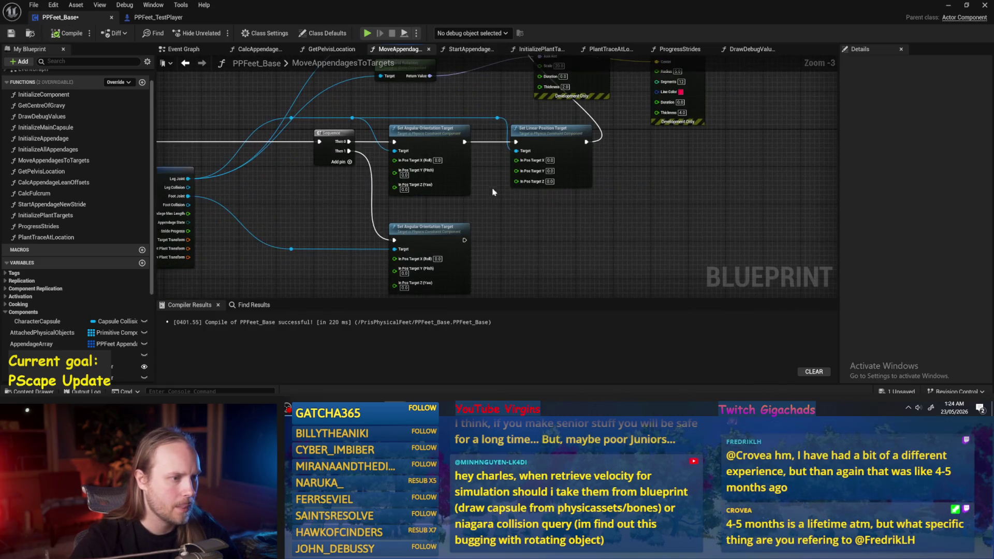
pyautogui.moveTo(295, 127); pyautogui.dragTo(358, 136)
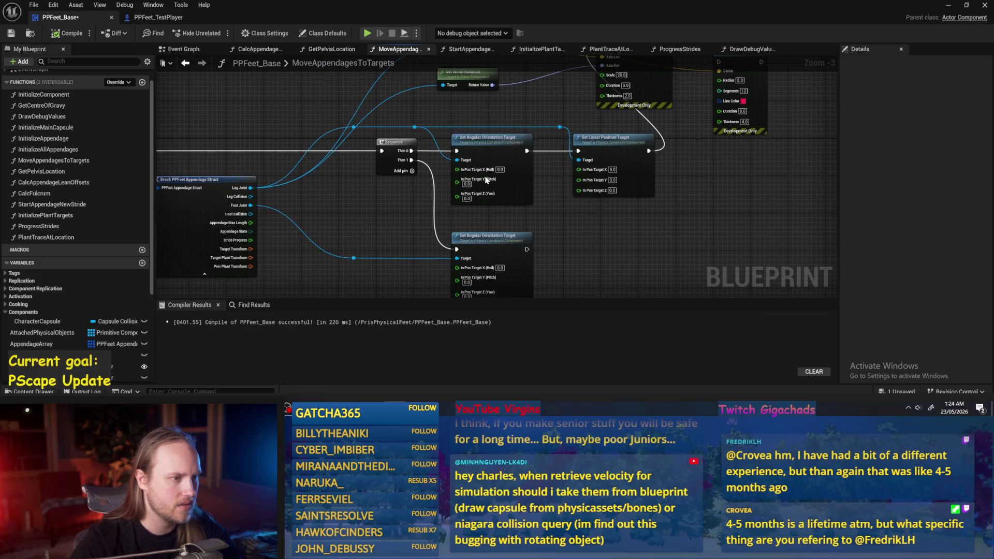
pyautogui.scroll(3, 486, 179)
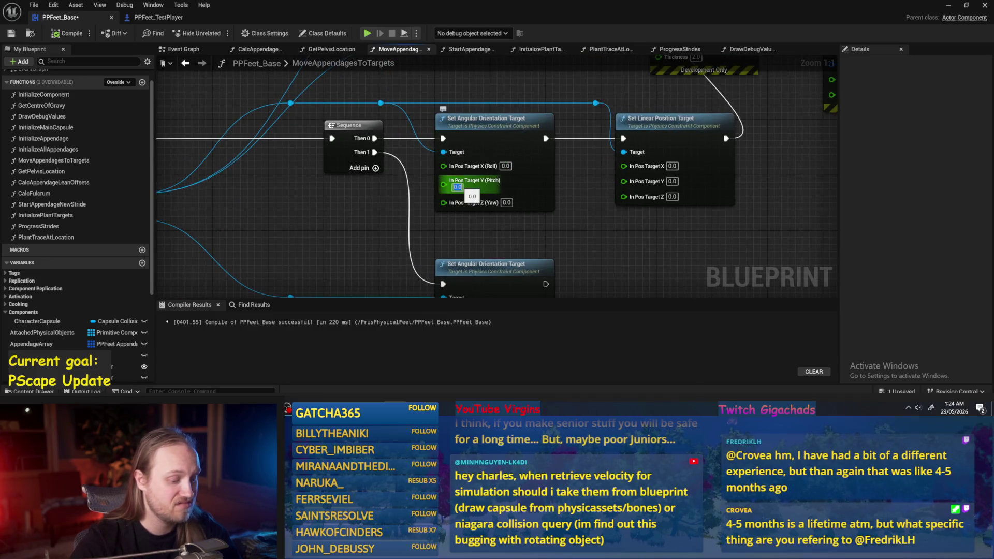
# Set the Set Angular Orientation Target pitch to 90, compile, and play the level
pyautogui.write('90')
pyautogui.press('Return')
pyautogui.click(62, 35)
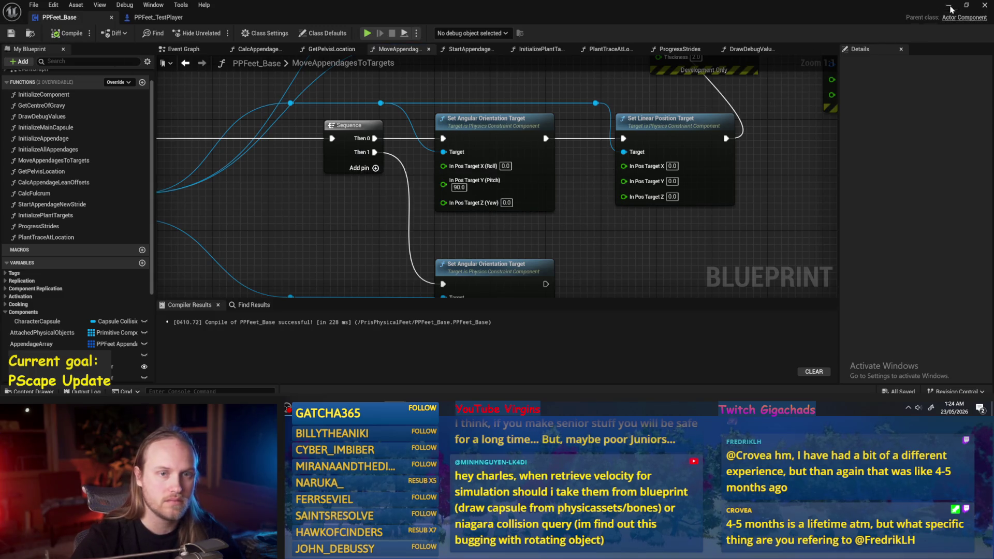
pyautogui.click(950, 7)
pyautogui.hotkey('alt', 'p')
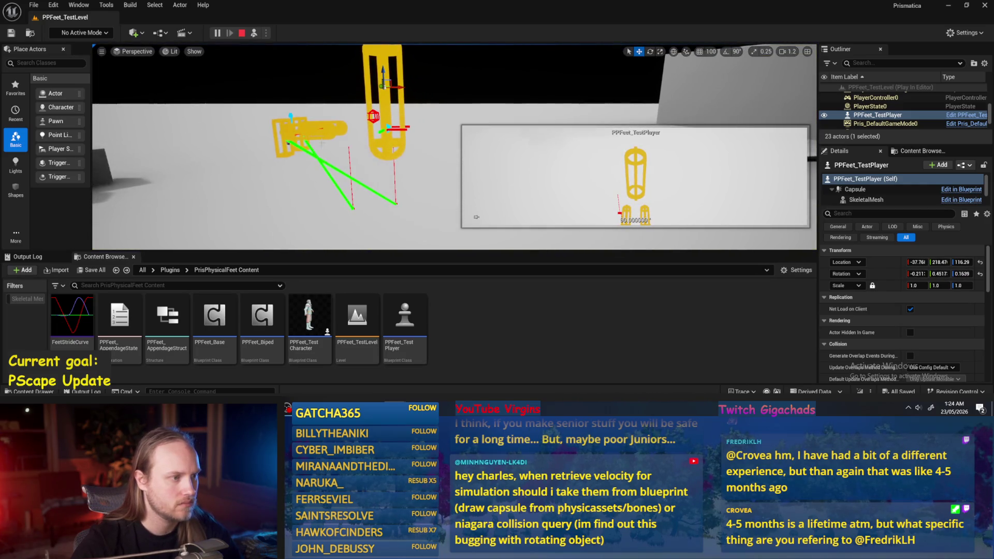
# Replay the level rotating the test player, then stop and return to the MoveAppendagesToTargets graph
pyautogui.press('Escape')
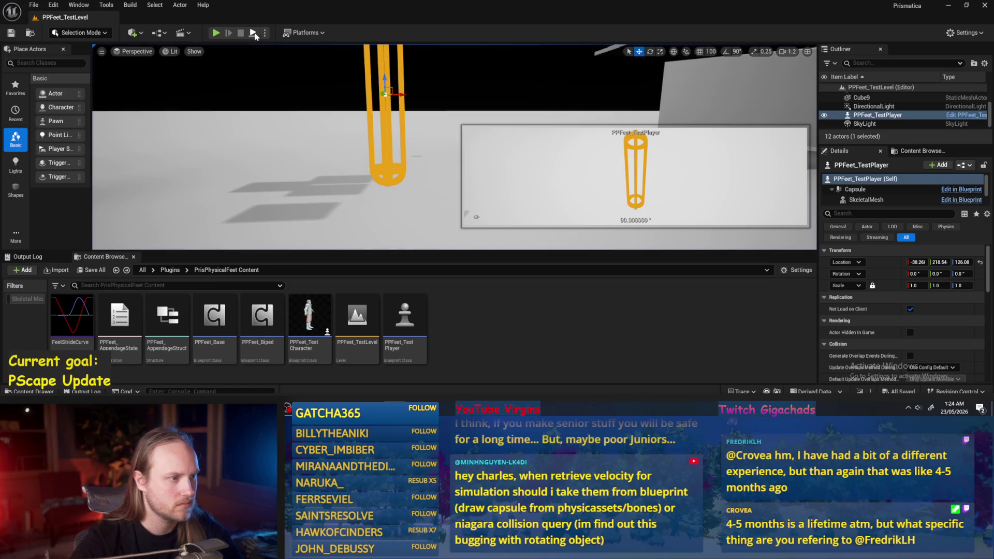
pyautogui.click(253, 33)
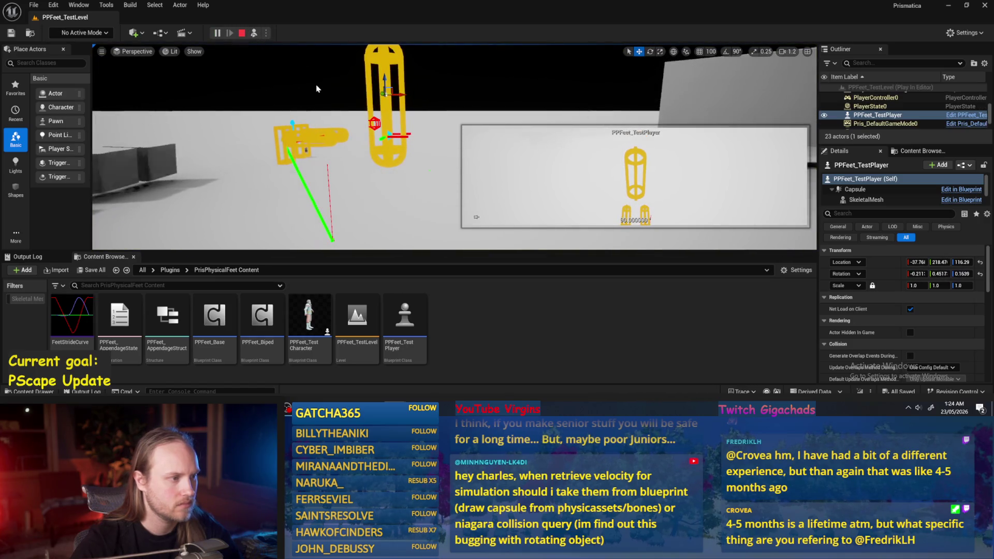
pyautogui.press('e')
pyautogui.moveTo(421, 118); pyautogui.dragTo(383, 176)
pyautogui.press('Escape')
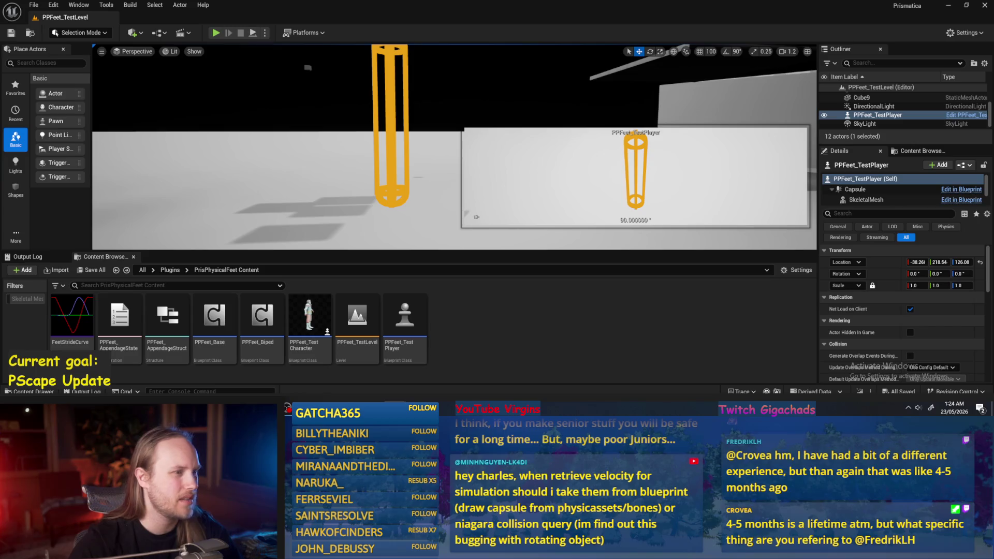
pyautogui.hotkey('alt', 'Tab')
pyautogui.scroll(-3, 470, 130)
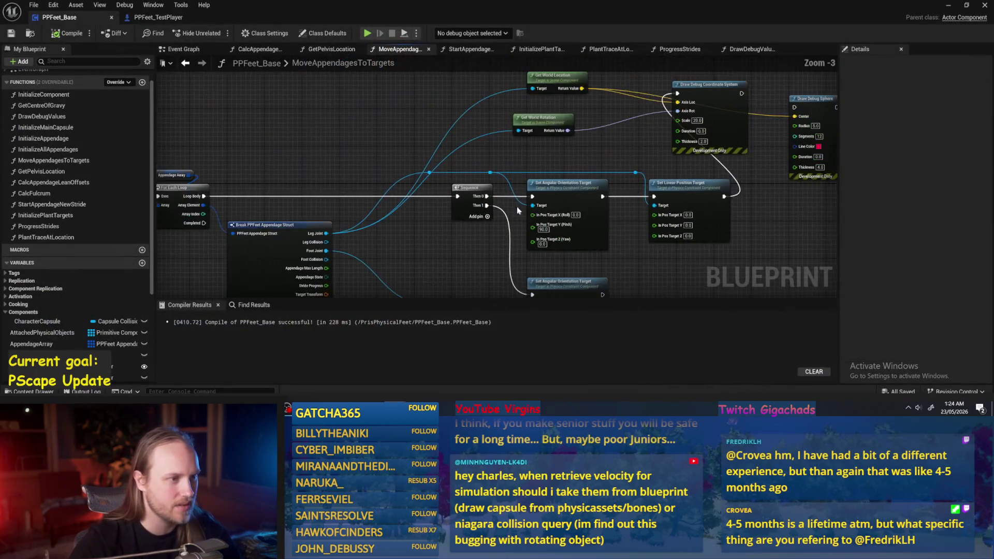
# Search the Leg Joint pin's actions for 'relative', then dismiss the search without adding a node
pyautogui.moveTo(492, 133); pyautogui.dragTo(497, 129)
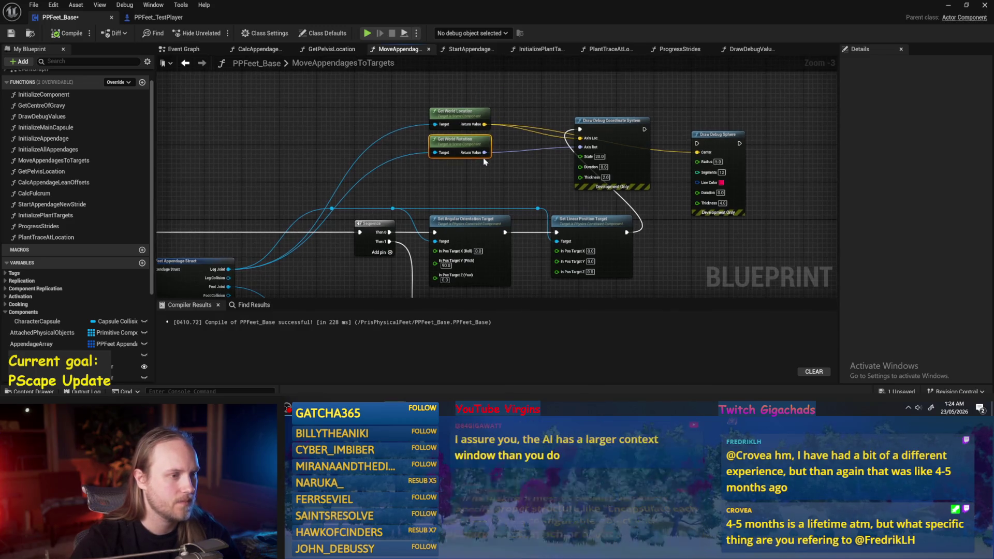
pyautogui.click(448, 178)
pyautogui.moveTo(270, 243); pyautogui.dragTo(386, 82)
pyautogui.write('relative')
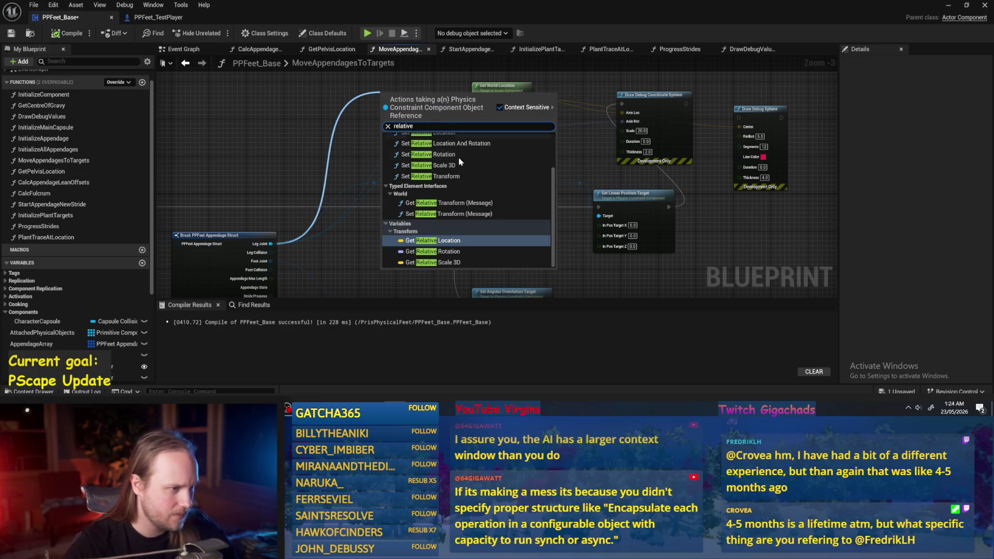
pyautogui.scroll(2, 451, 243)
pyautogui.scroll(-2, 450, 249)
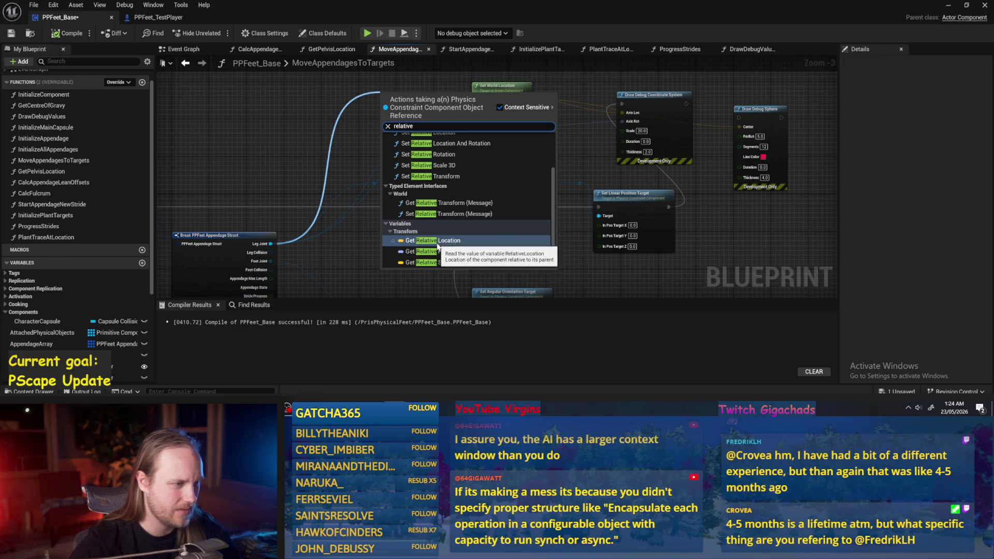
pyautogui.scroll(2, 440, 246)
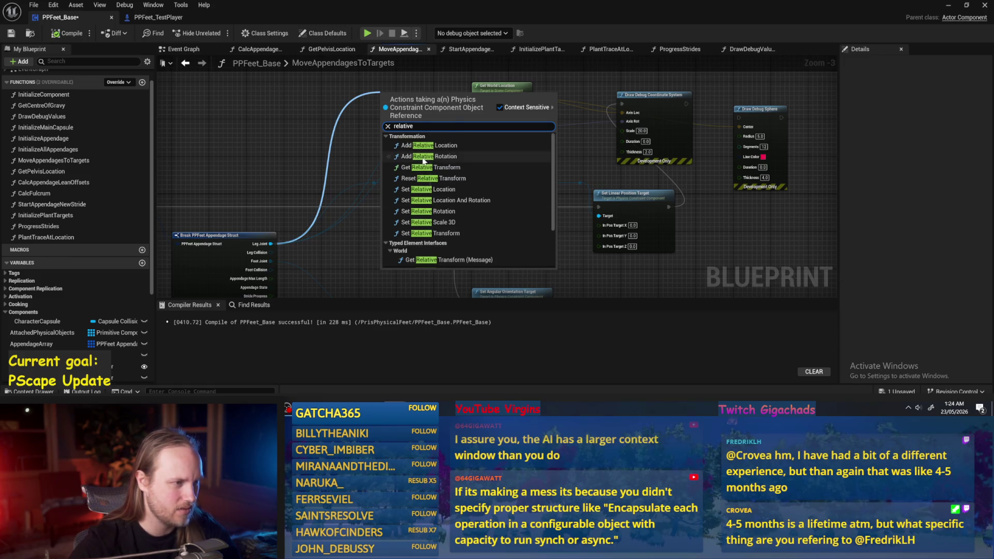
pyautogui.click(318, 141)
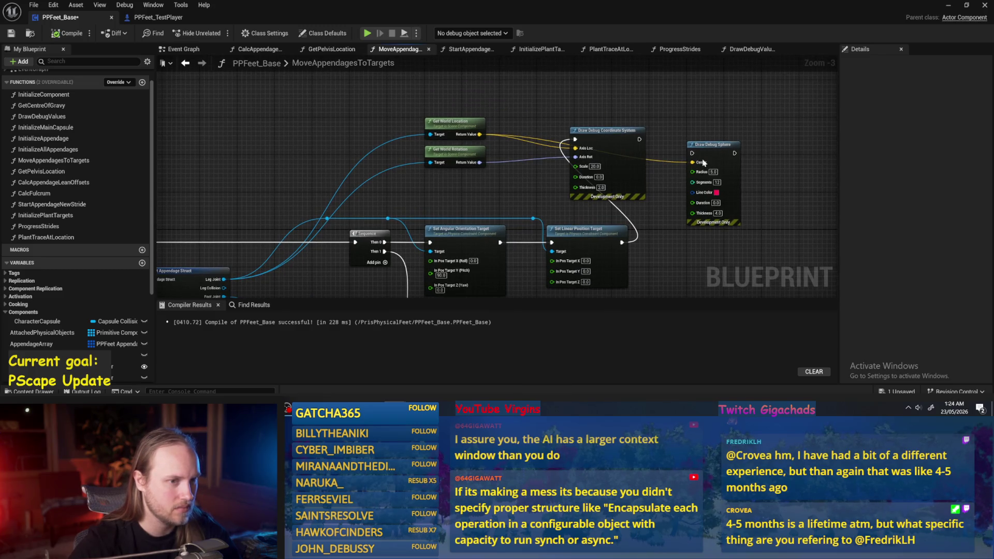
# Delete Draw Debug Coordinate System, Draw Debug Sphere, Get World Location and Get World Rotation, then compile and save
pyautogui.moveTo(724, 151); pyautogui.dragTo(751, 86)
pyautogui.moveTo(556, 132)
pyautogui.mouseDown()
pyautogui.moveTo(627, 230)
pyautogui.moveTo(640, 226)
pyautogui.mouseUp()
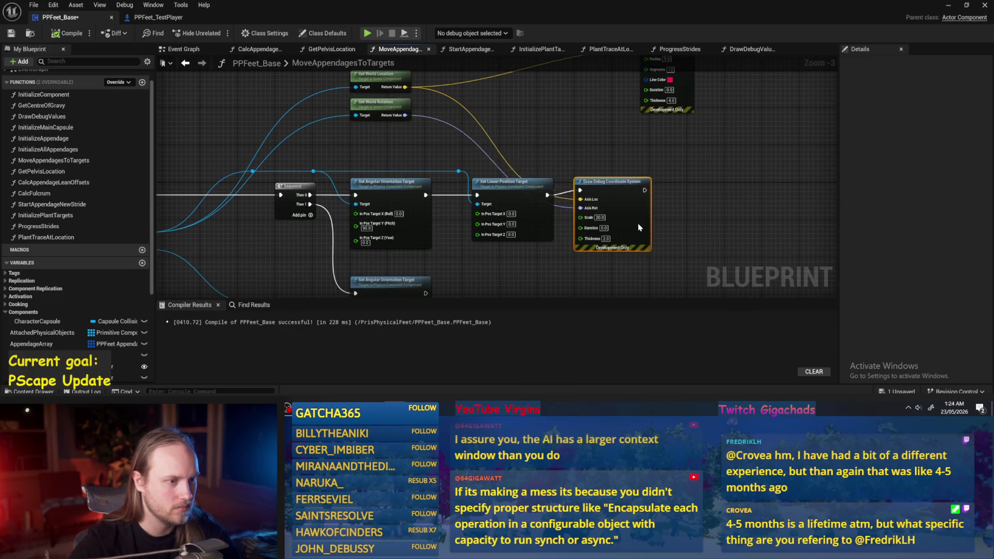
pyautogui.press('Delete')
pyautogui.moveTo(680, 69); pyautogui.dragTo(654, 182)
pyautogui.press('Delete')
pyautogui.moveTo(548, 87)
pyautogui.mouseDown()
pyautogui.moveTo(466, 138)
pyautogui.moveTo(324, 182)
pyautogui.moveTo(449, 179)
pyautogui.moveTo(479, 156)
pyautogui.moveTo(466, 139)
pyautogui.moveTo(460, 153)
pyautogui.mouseUp()
pyautogui.press('Delete')
pyautogui.click(62, 33)
pyautogui.click(10, 33)
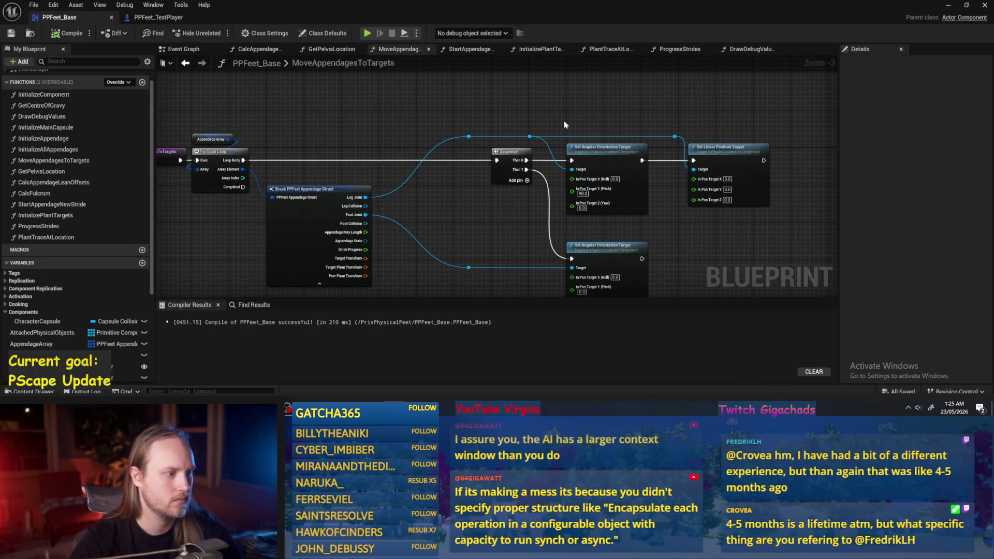
# Recompile PPFeet_Base and survey the Foot Joint wiring into the lower Set Angular Orientation Target
pyautogui.scroll(2, 555, 166)
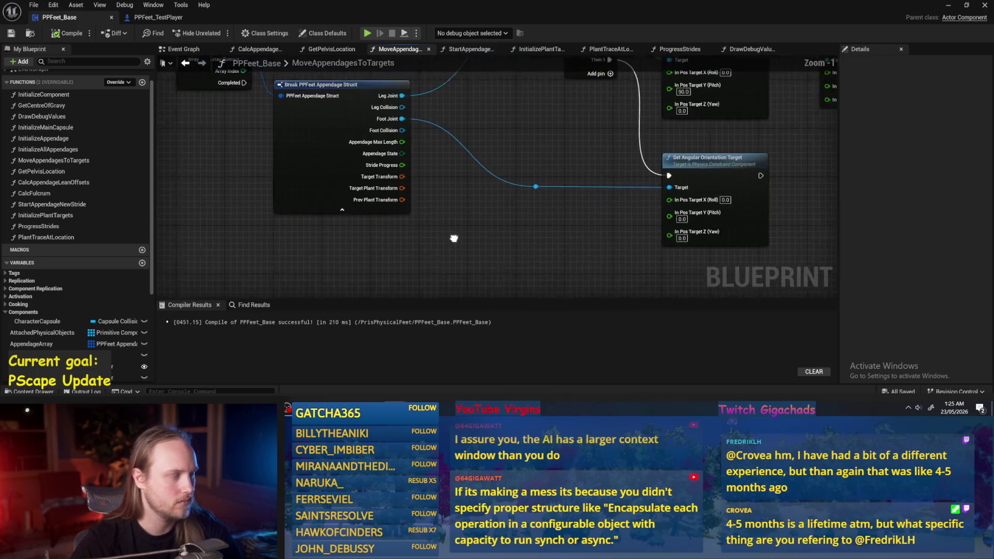
pyautogui.click(62, 33)
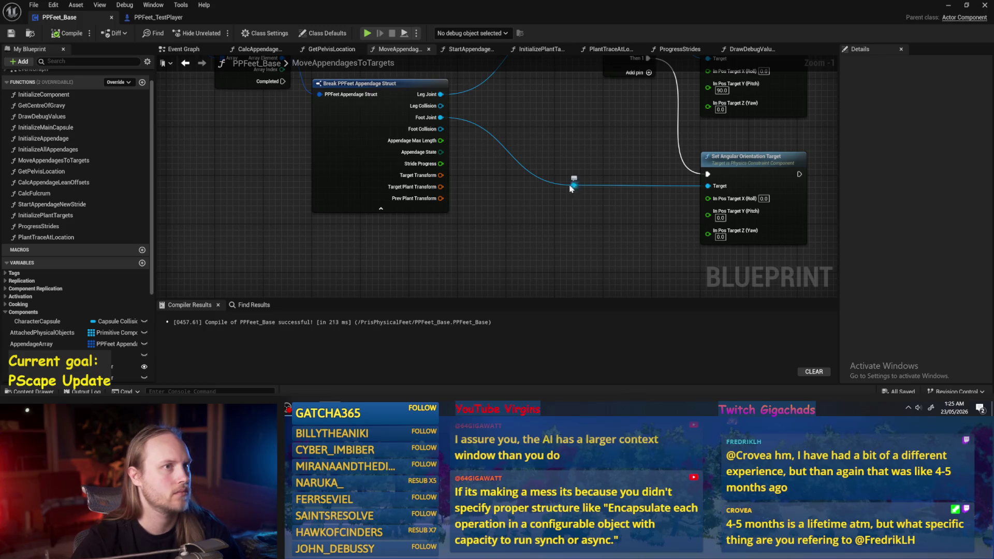
pyautogui.moveTo(529, 180); pyautogui.dragTo(467, 203)
pyautogui.moveTo(535, 141)
pyautogui.mouseDown()
pyautogui.moveTo(524, 166)
pyautogui.moveTo(520, 150)
pyautogui.moveTo(486, 184)
pyautogui.mouseUp()
pyautogui.scroll(-1, 521, 150)
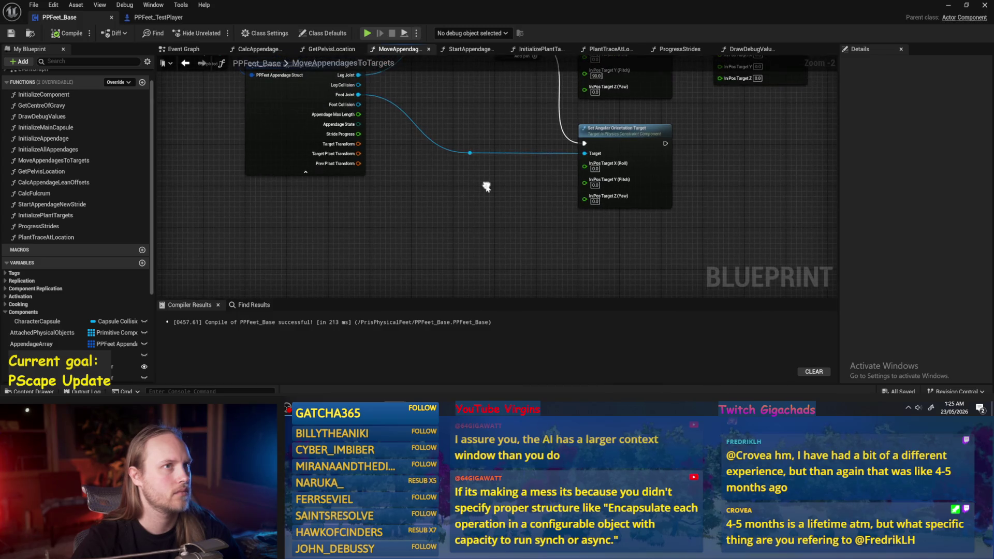
pyautogui.scroll(-1, 486, 189)
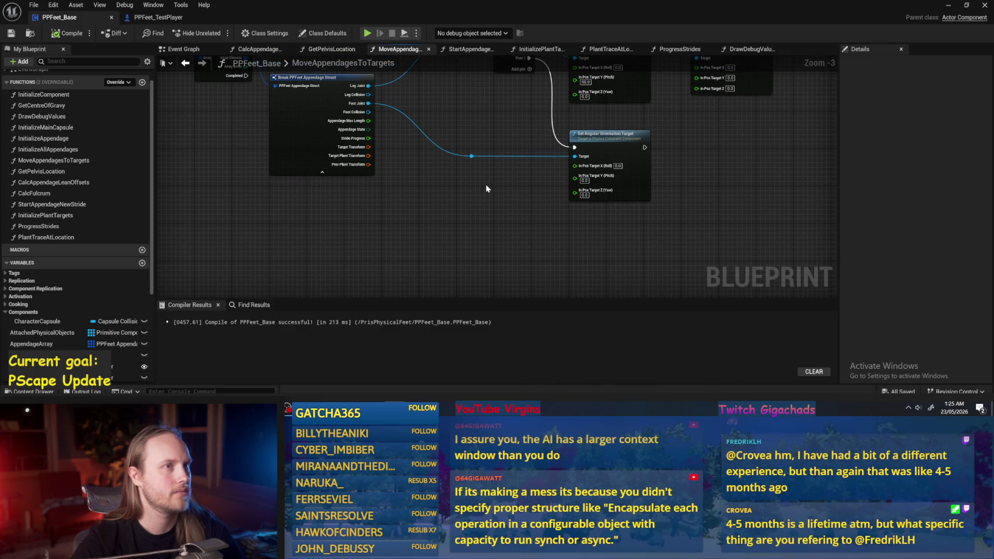
pyautogui.moveTo(486, 189); pyautogui.dragTo(478, 197)
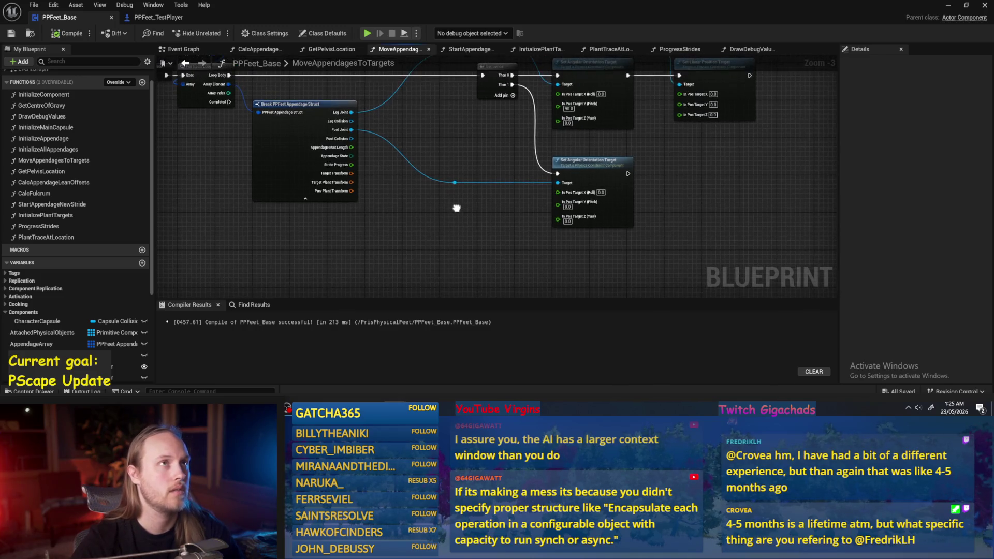
# Frame the whole loop, compile PPFeet_Base, and return to the PPFeet_TestLevel editor
pyautogui.moveTo(466, 195); pyautogui.dragTo(457, 212)
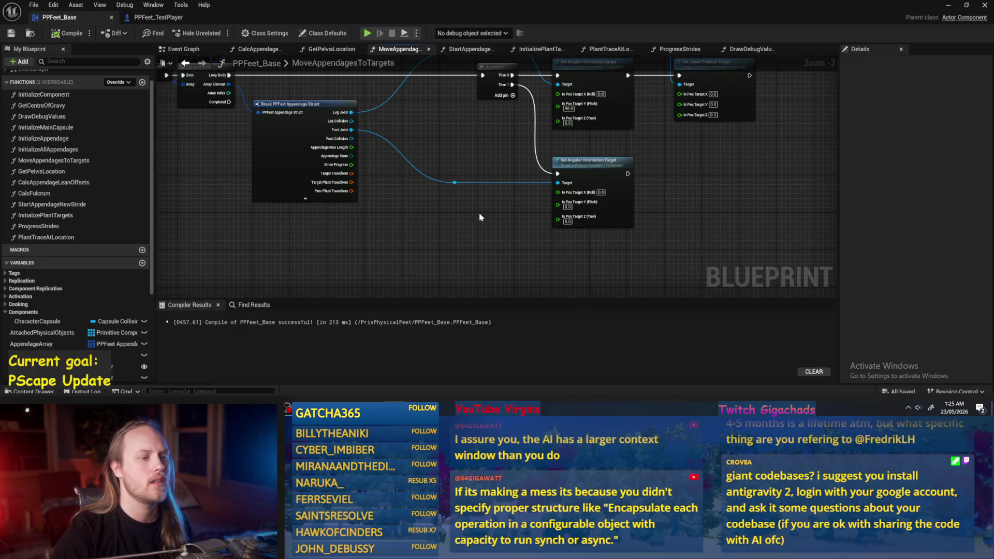
pyautogui.moveTo(485, 213); pyautogui.dragTo(463, 251)
pyautogui.click(65, 34)
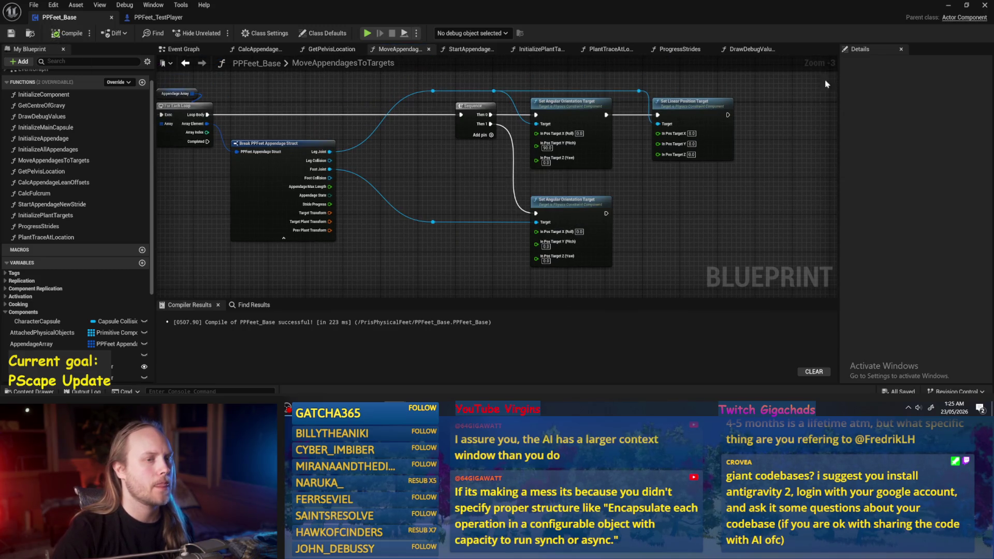
pyautogui.click(948, 4)
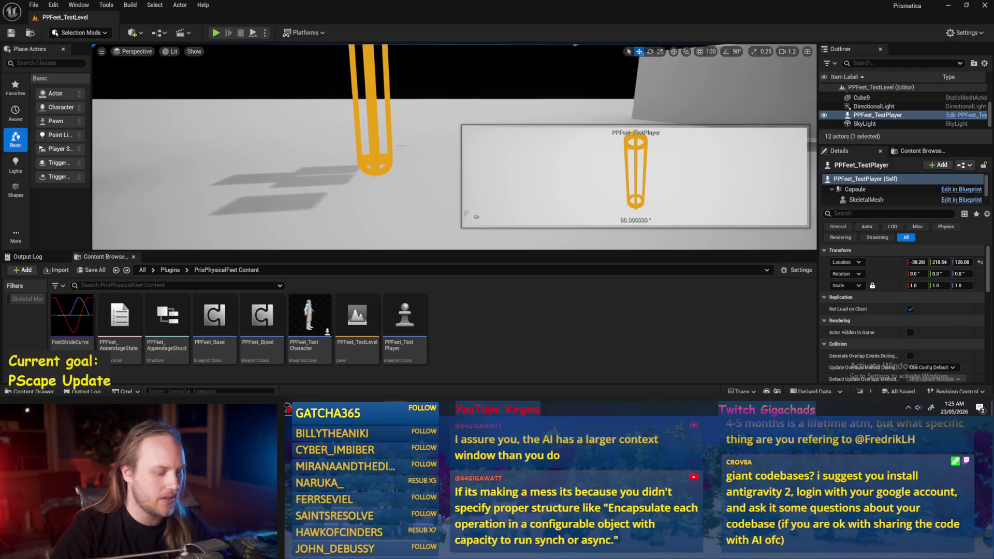
# Move the PPFeet_TestPlayer capsule across the floor
pyautogui.scroll(-5, 454, 148)
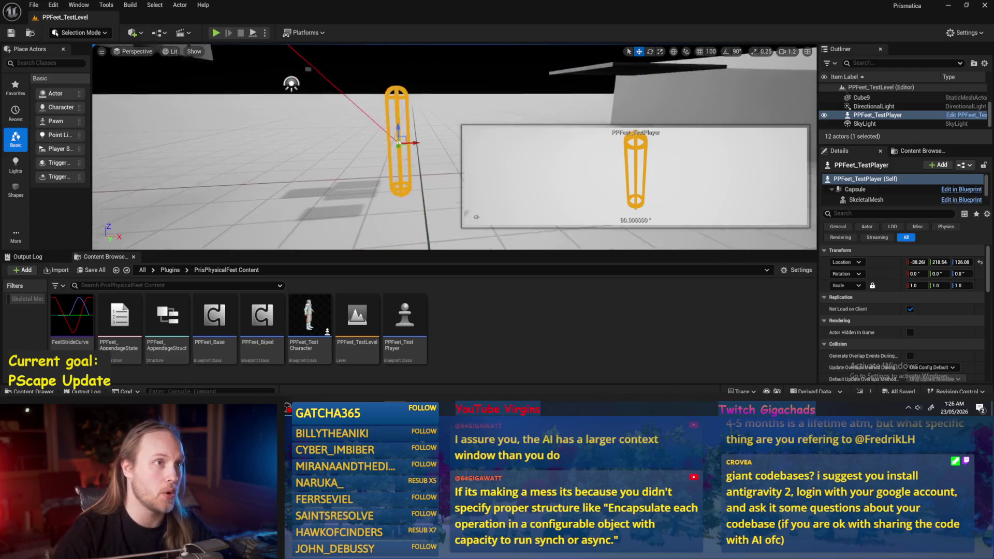
pyautogui.moveTo(379, 122)
pyautogui.mouseDown()
pyautogui.moveTo(380, 134)
pyautogui.moveTo(362, 121)
pyautogui.moveTo(366, 150)
pyautogui.moveTo(380, 157)
pyautogui.moveTo(352, 142)
pyautogui.moveTo(417, 111)
pyautogui.moveTo(366, 166)
pyautogui.moveTo(340, 140)
pyautogui.moveTo(367, 137)
pyautogui.mouseUp()
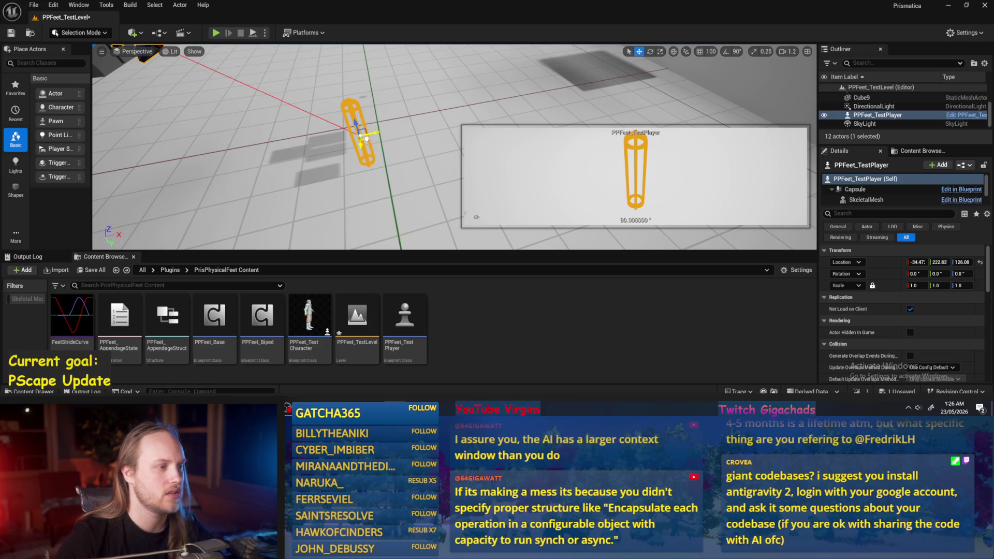
pyautogui.moveTo(366, 138); pyautogui.dragTo(366, 126)
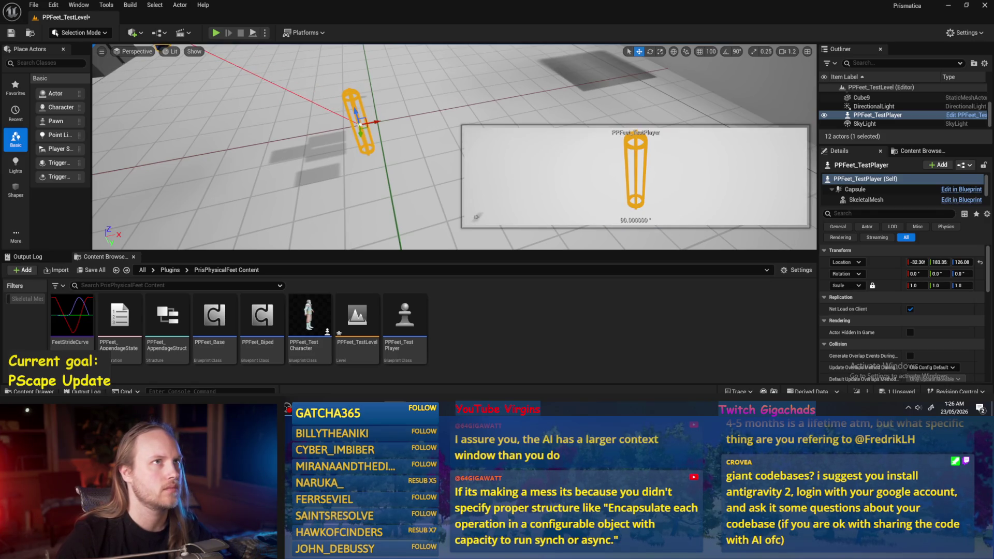
# Orbit around the capsule to inspect it, then reopen the PPFeet_Base blueprint
pyautogui.moveTo(391, 174); pyautogui.dragTo(391, 174)
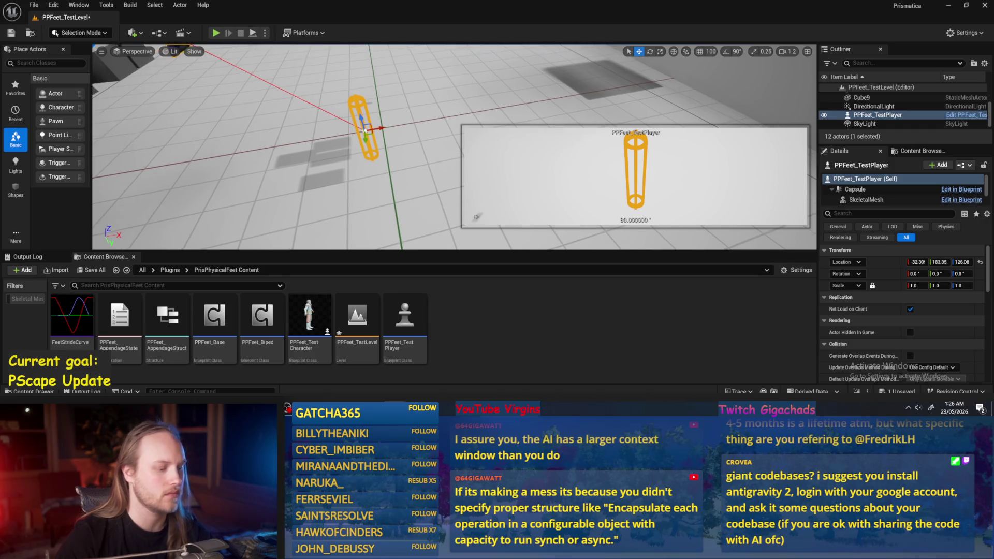
pyautogui.click(391, 174)
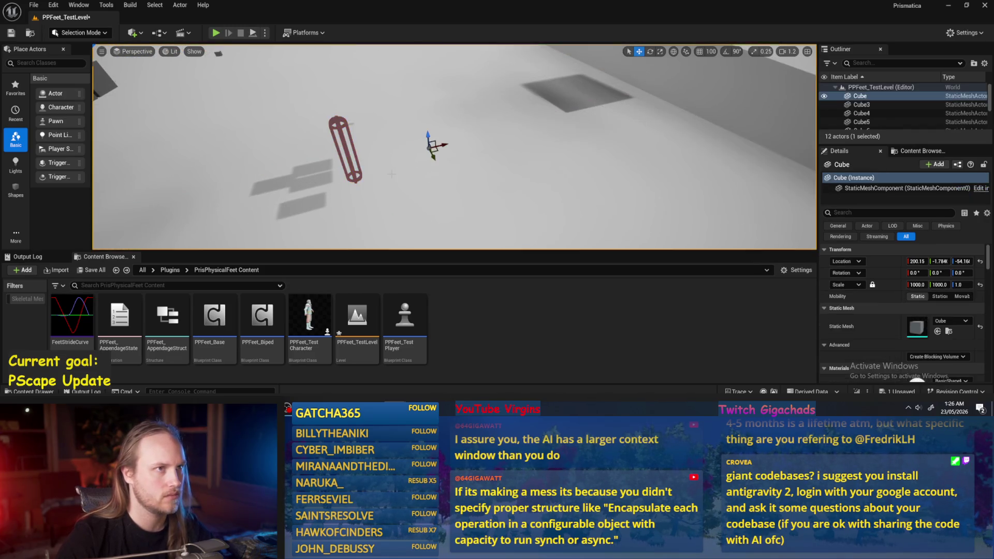
pyautogui.moveTo(392, 174); pyautogui.dragTo(391, 174)
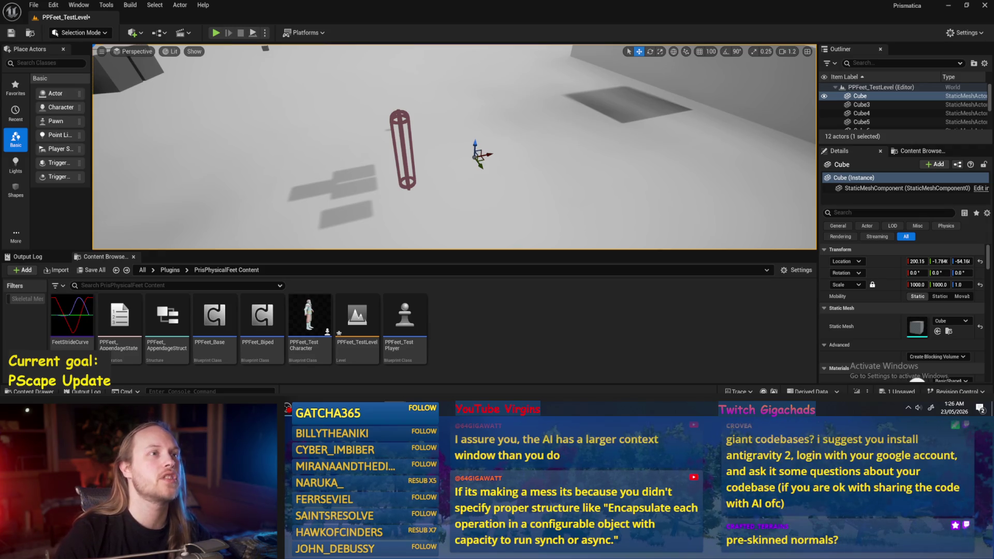
pyautogui.moveTo(392, 174); pyautogui.dragTo(391, 173)
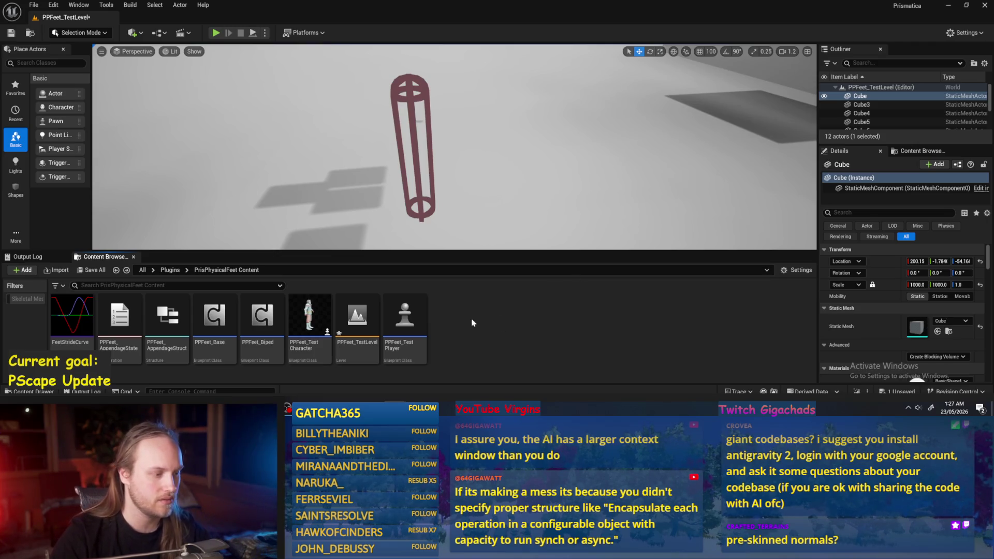
pyautogui.doubleClick(225, 318)
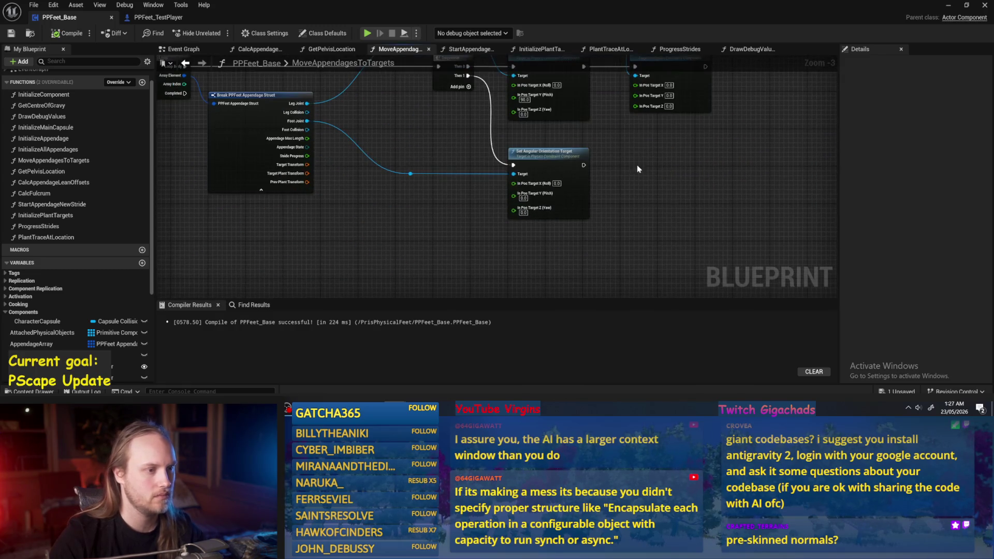
# Move the lower Set Angular Orientation Target down, straighten its foot wire reroute, and save
pyautogui.moveTo(404, 146)
pyautogui.mouseDown()
pyautogui.moveTo(637, 220)
pyautogui.moveTo(602, 198)
pyautogui.mouseUp()
pyautogui.click(638, 212)
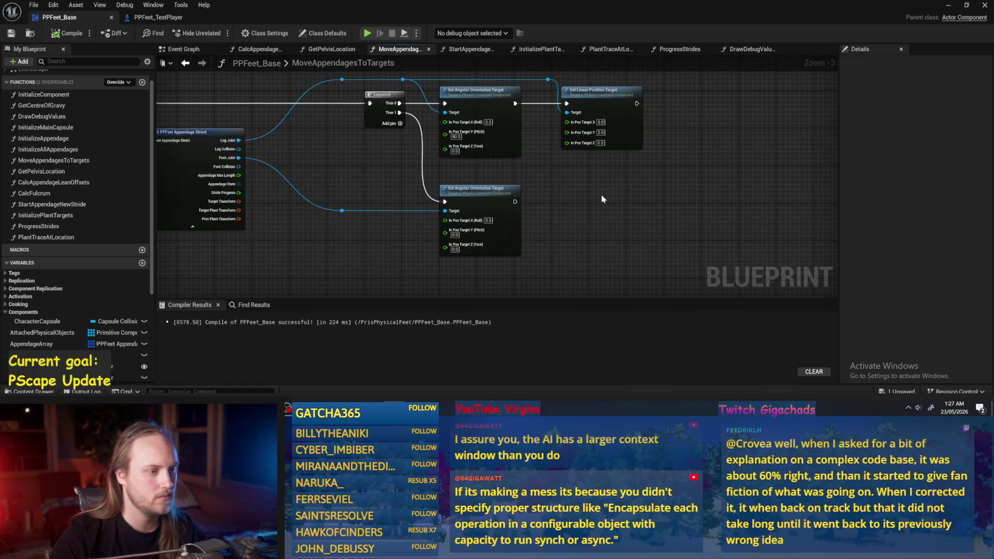
pyautogui.moveTo(478, 195); pyautogui.dragTo(478, 250)
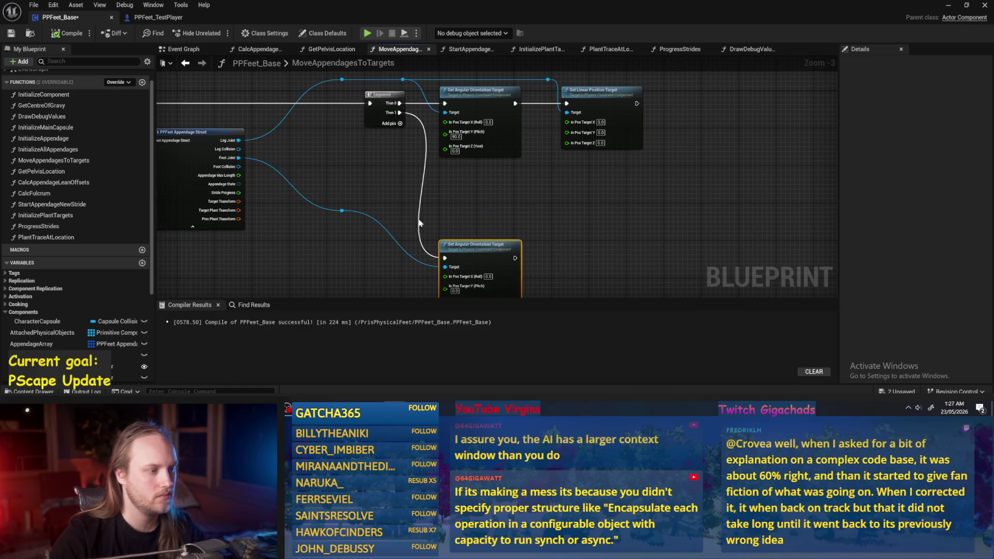
pyautogui.click(342, 211)
pyautogui.press('q')
pyautogui.hotkey('ctrl', 's')
# Shift the orientation and position nodes right, reroute the Then 1 wire, then compile and save
pyautogui.scroll(-2, 487, 229)
pyautogui.moveTo(691, 88)
pyautogui.mouseDown()
pyautogui.moveTo(533, 239)
pyautogui.moveTo(524, 237)
pyautogui.mouseUp()
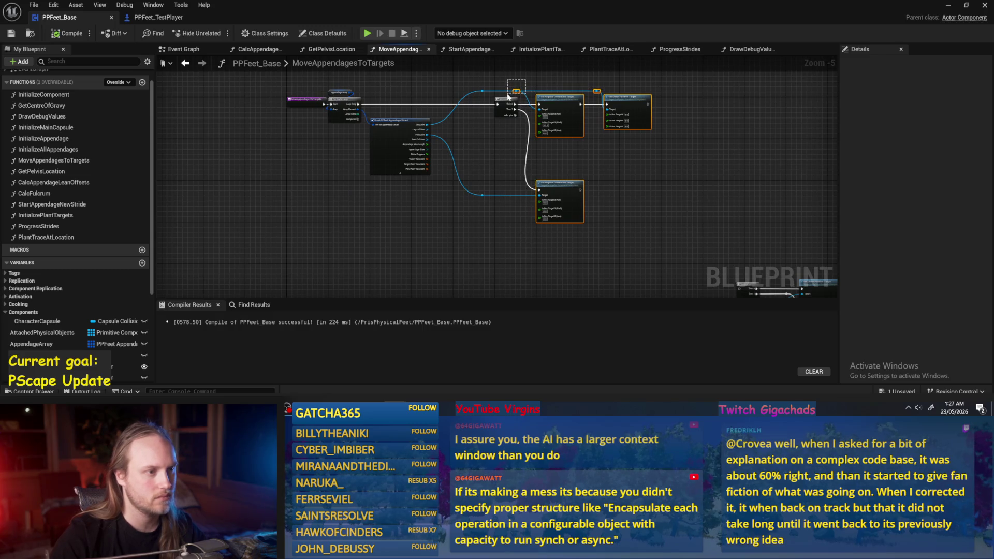
pyautogui.moveTo(508, 97); pyautogui.dragTo(509, 95)
pyautogui.moveTo(469, 126); pyautogui.dragTo(592, 122)
pyautogui.click(449, 141)
pyautogui.scroll(2, 450, 141)
pyautogui.doubleClick(437, 118)
pyautogui.moveTo(438, 115)
pyautogui.mouseDown()
pyautogui.moveTo(423, 218)
pyautogui.moveTo(441, 218)
pyautogui.mouseUp()
pyautogui.moveTo(551, 152); pyautogui.dragTo(491, 176)
pyautogui.click(67, 33)
pyautogui.click(11, 33)
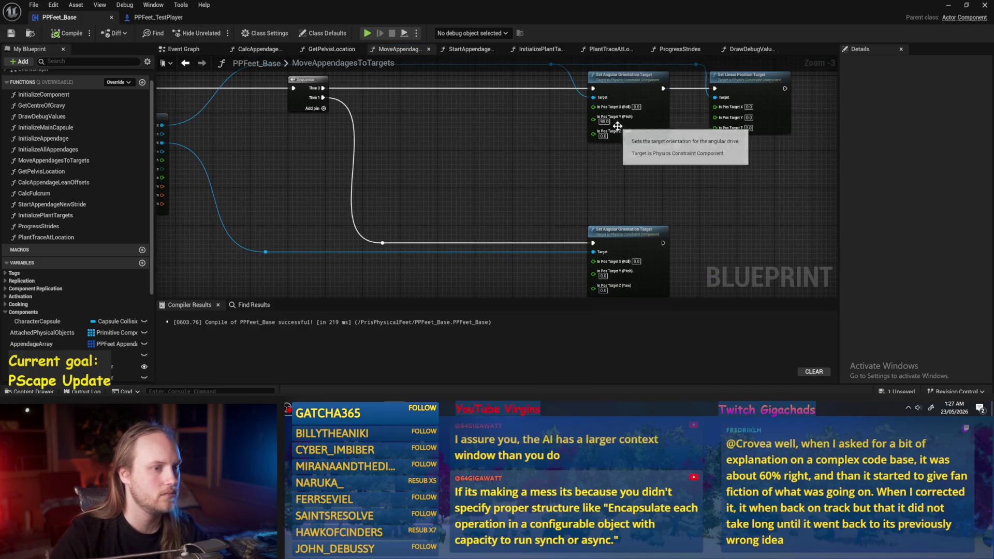
# Set the upper orientation node's Pitch to 0.0 and recompile
pyautogui.click(604, 121)
pyautogui.write('0')
pyautogui.press('Return')
pyautogui.moveTo(483, 132)
pyautogui.mouseDown()
pyautogui.moveTo(484, 156)
pyautogui.moveTo(533, 164)
pyautogui.moveTo(414, 159)
pyautogui.moveTo(482, 164)
pyautogui.mouseUp()
pyautogui.click(67, 33)
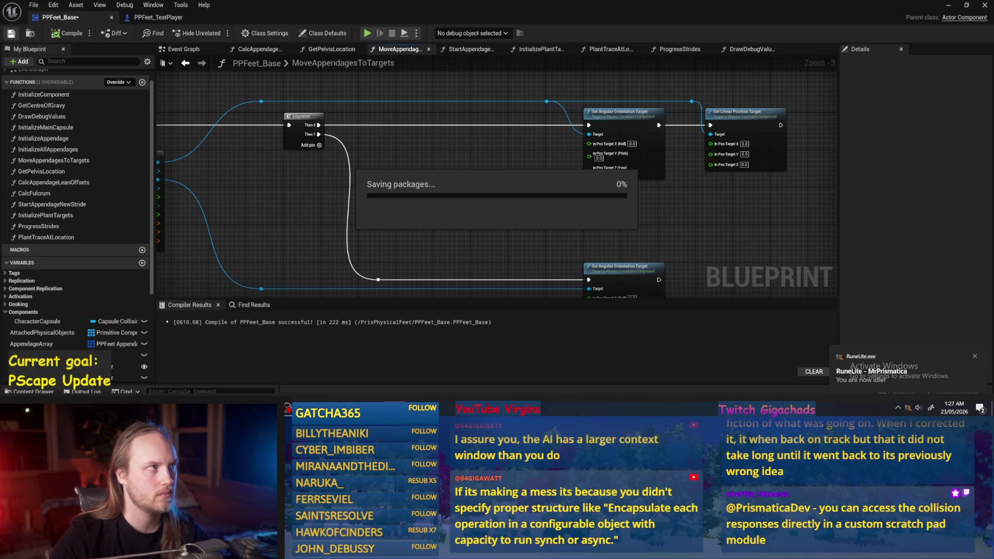
# Inspect the Break struct's Leg Collision and Target Transform pins, recompile, and return to the level
pyautogui.moveTo(517, 223)
pyautogui.mouseDown()
pyautogui.moveTo(523, 236)
pyautogui.moveTo(533, 198)
pyautogui.moveTo(450, 203)
pyautogui.mouseUp()
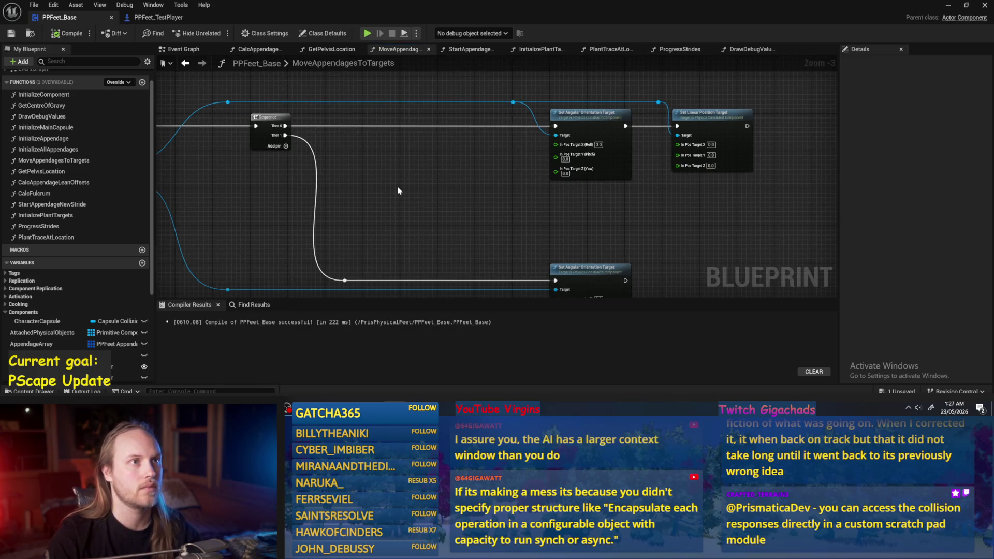
pyautogui.scroll(-1, 450, 216)
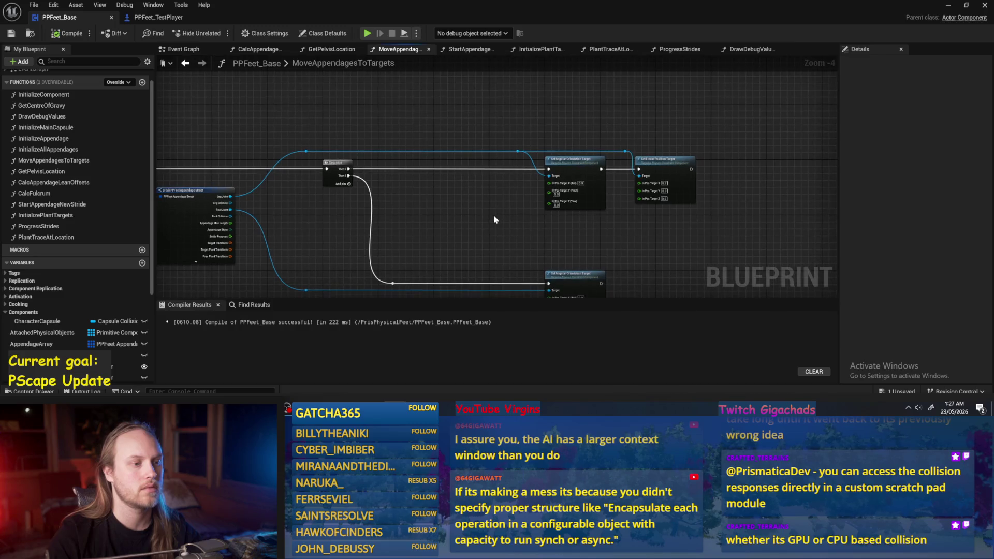
pyautogui.scroll(2, 495, 220)
pyautogui.moveTo(494, 220)
pyautogui.mouseDown()
pyautogui.moveTo(642, 160)
pyautogui.moveTo(568, 186)
pyautogui.mouseUp()
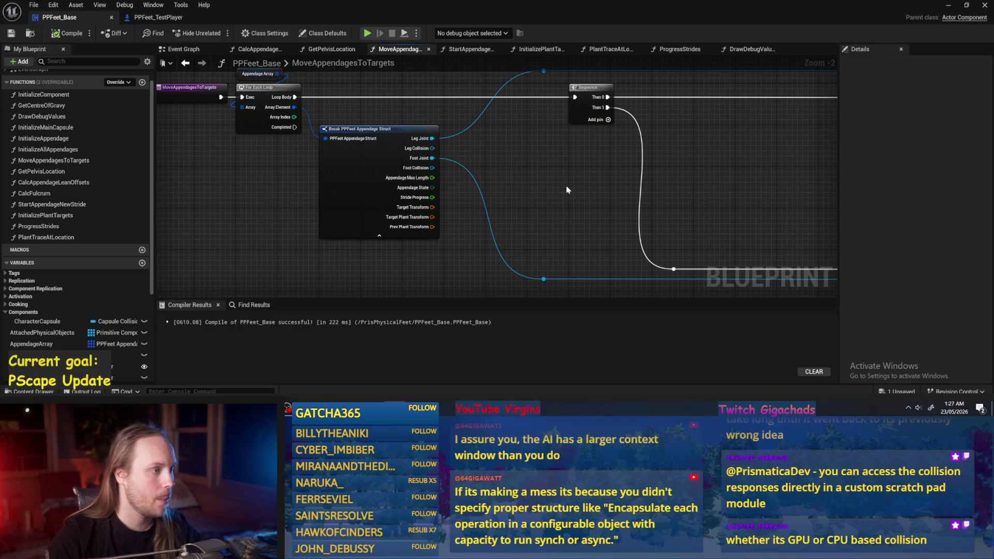
pyautogui.scroll(2, 439, 210)
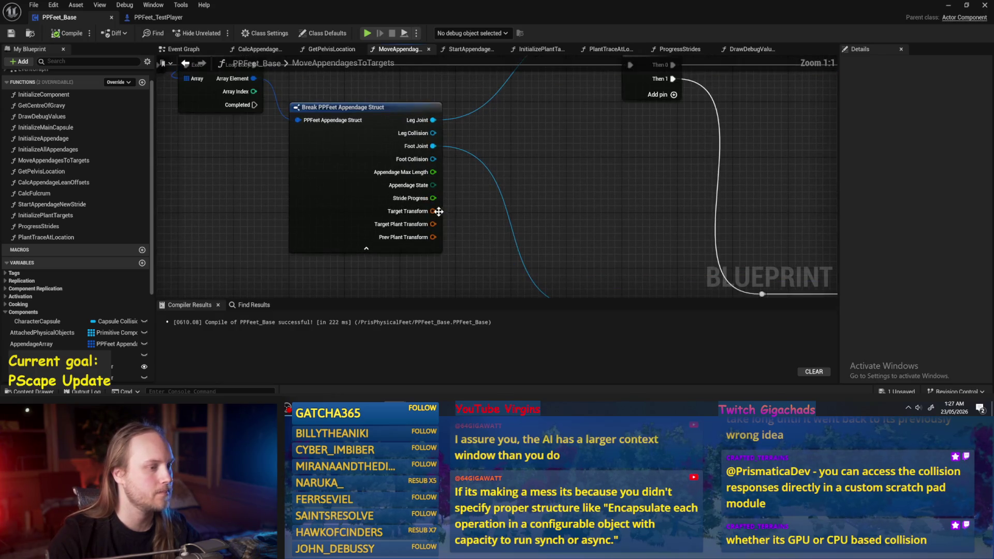
pyautogui.moveTo(477, 235); pyautogui.dragTo(483, 214)
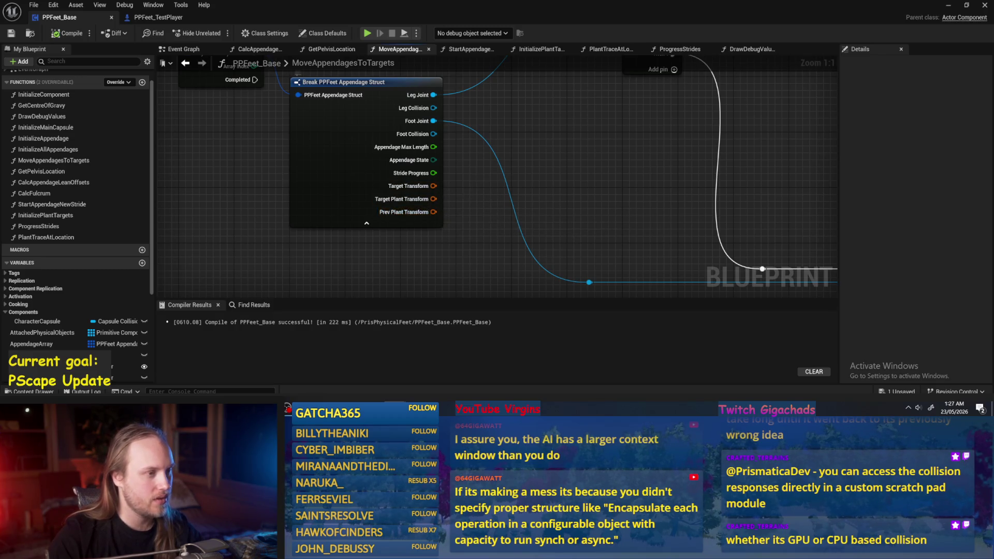
pyautogui.moveTo(430, 171); pyautogui.dragTo(413, 188)
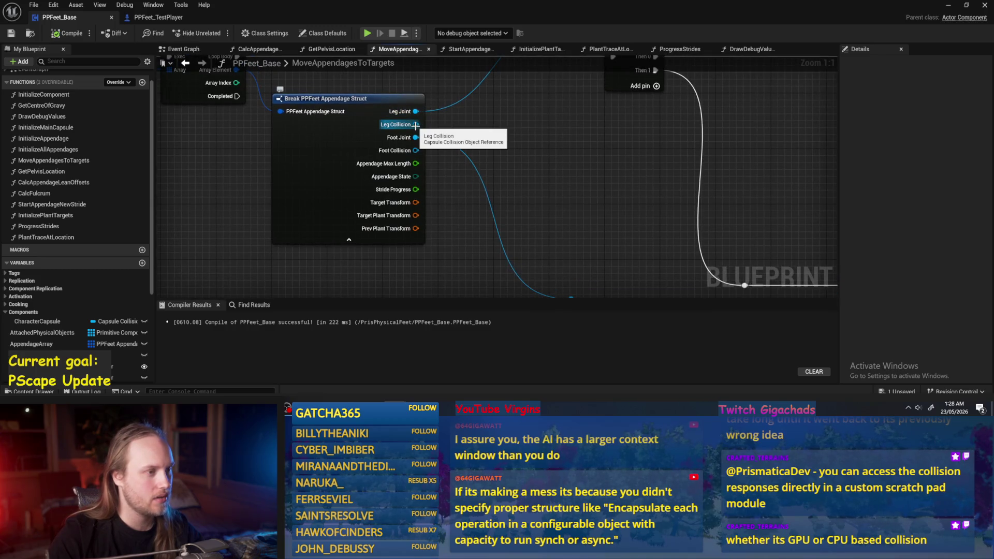
pyautogui.moveTo(409, 166); pyautogui.dragTo(399, 171)
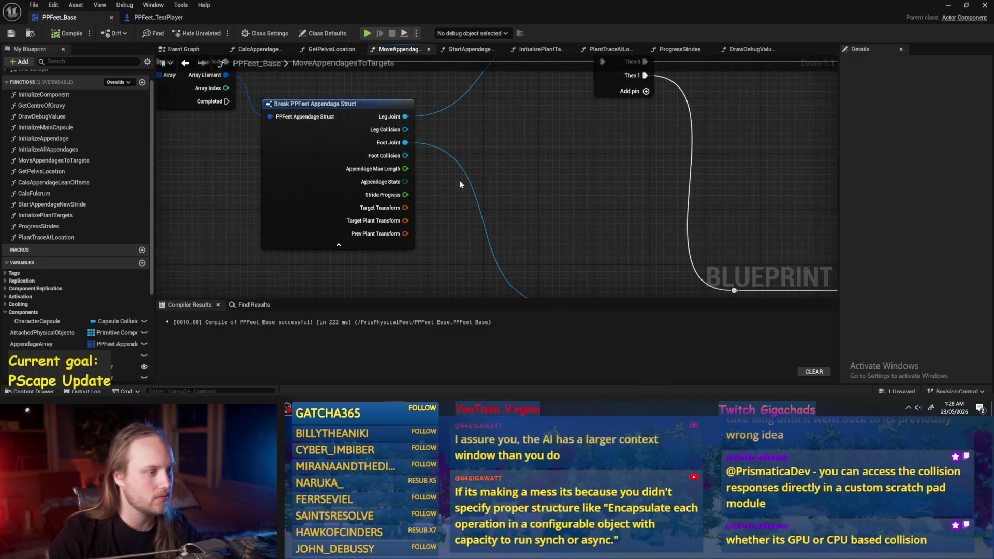
pyautogui.moveTo(375, 212); pyautogui.dragTo(368, 224)
pyautogui.click(67, 33)
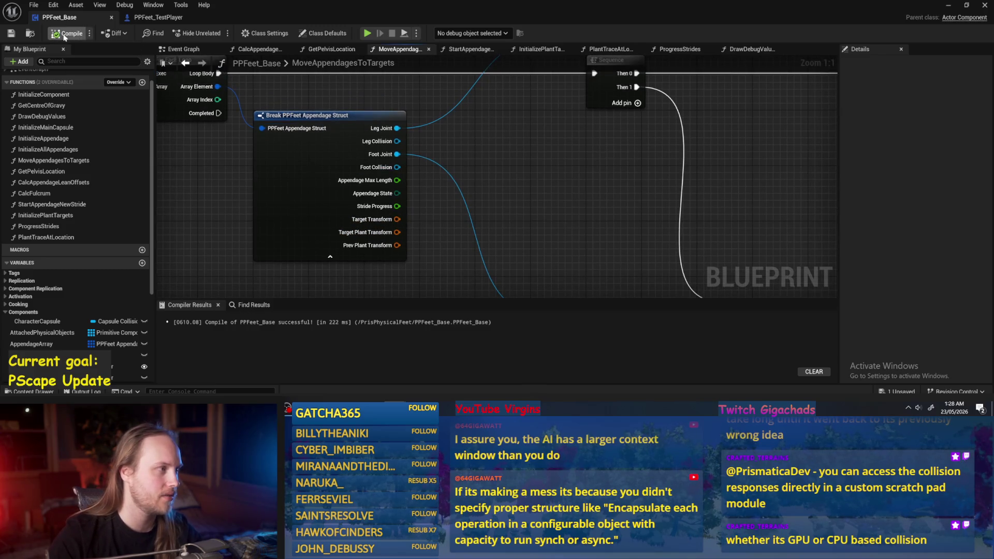
pyautogui.moveTo(571, 219); pyautogui.dragTo(552, 224)
pyautogui.scroll(-1, 552, 224)
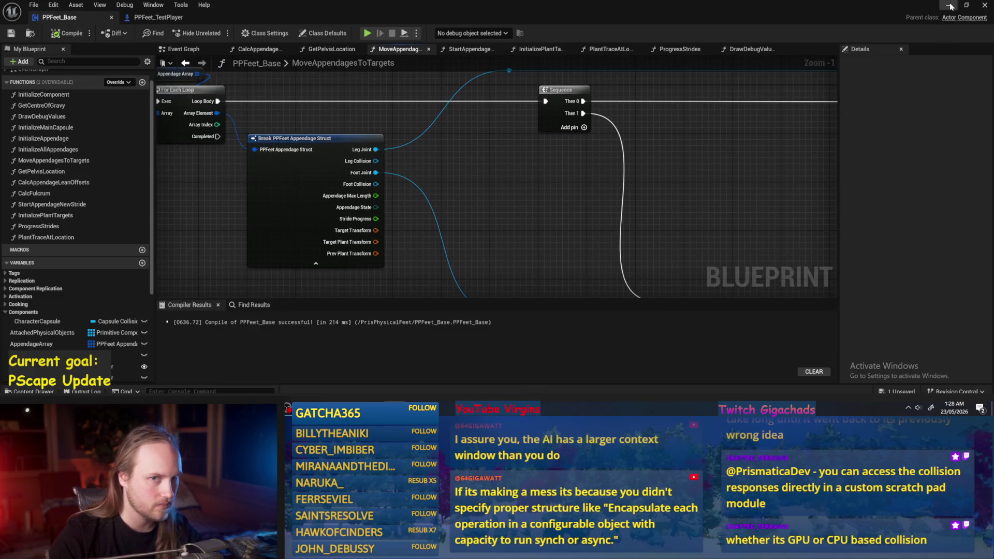
pyautogui.click(985, 5)
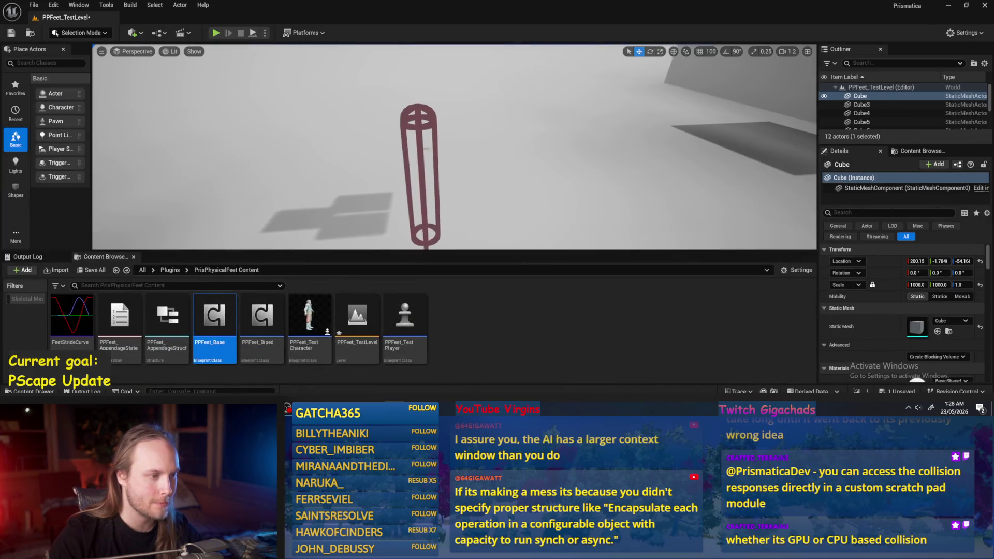
# Play-test PPFeet_TestLevel, pause, resume and stop the session, then switch to Paint
pyautogui.click(254, 32)
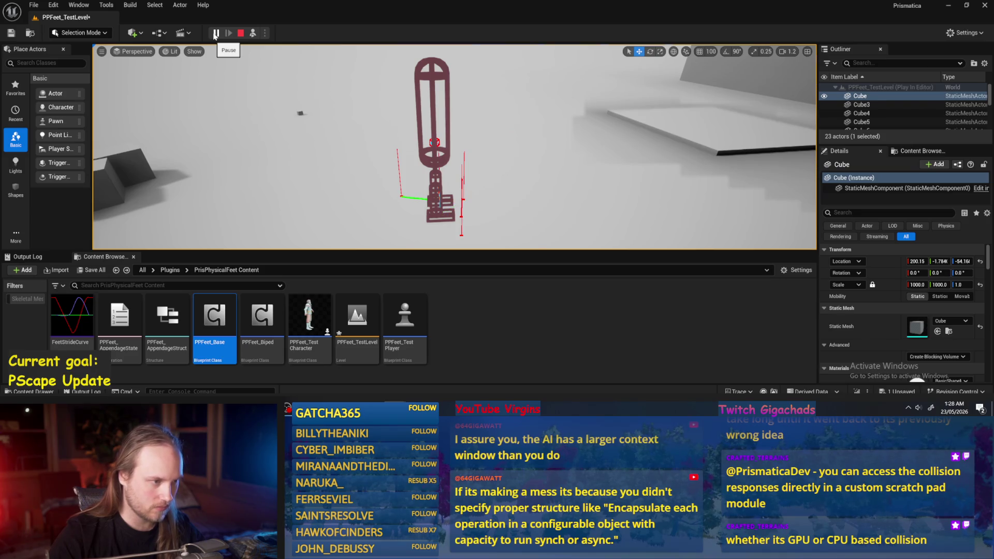
pyautogui.click(216, 34)
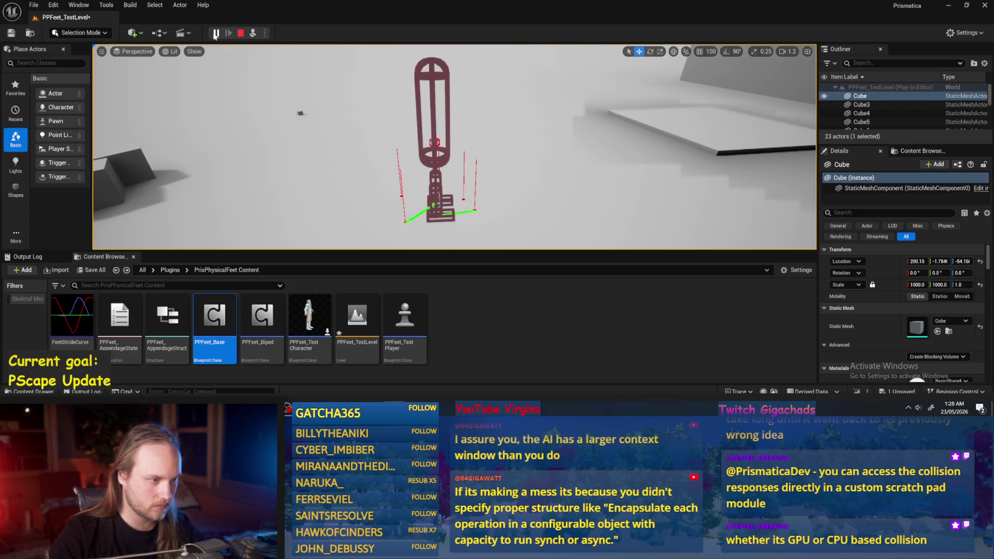
pyautogui.click(216, 33)
pyautogui.press('Escape')
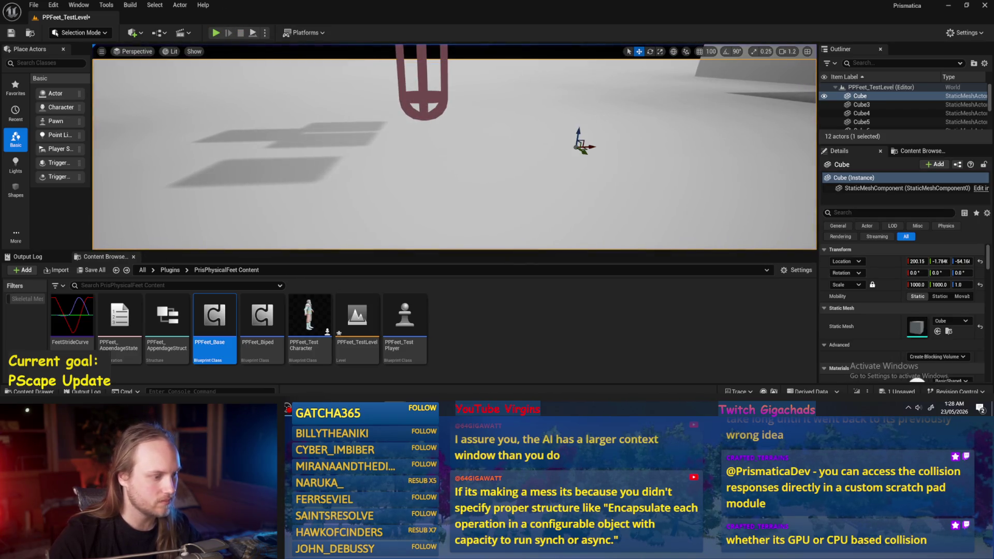
pyautogui.hotkey('alt', 'Tab')
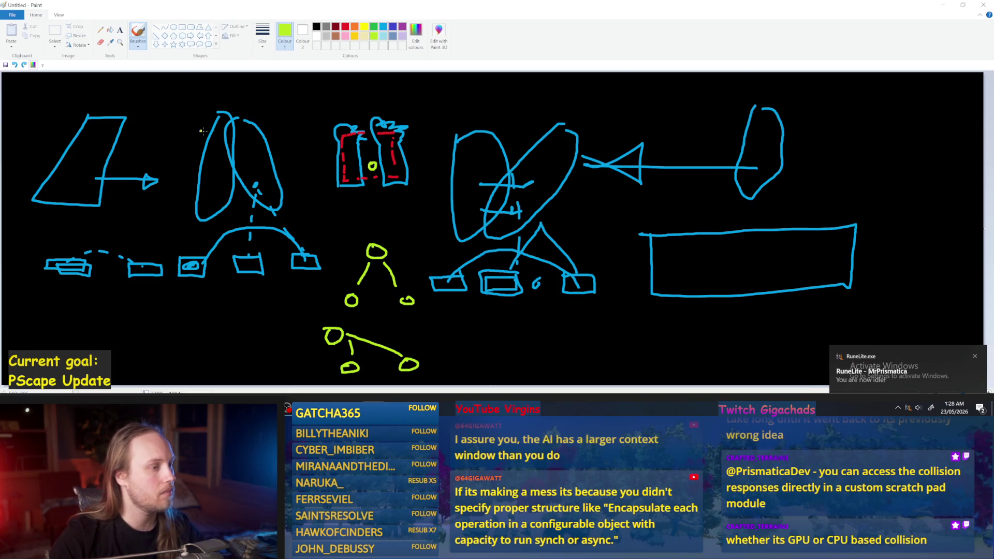
# Erase the right-hand part of the diagram and fill it with black
pyautogui.click(55, 29)
pyautogui.moveTo(609, 100); pyautogui.dragTo(918, 329)
pyautogui.press('Delete')
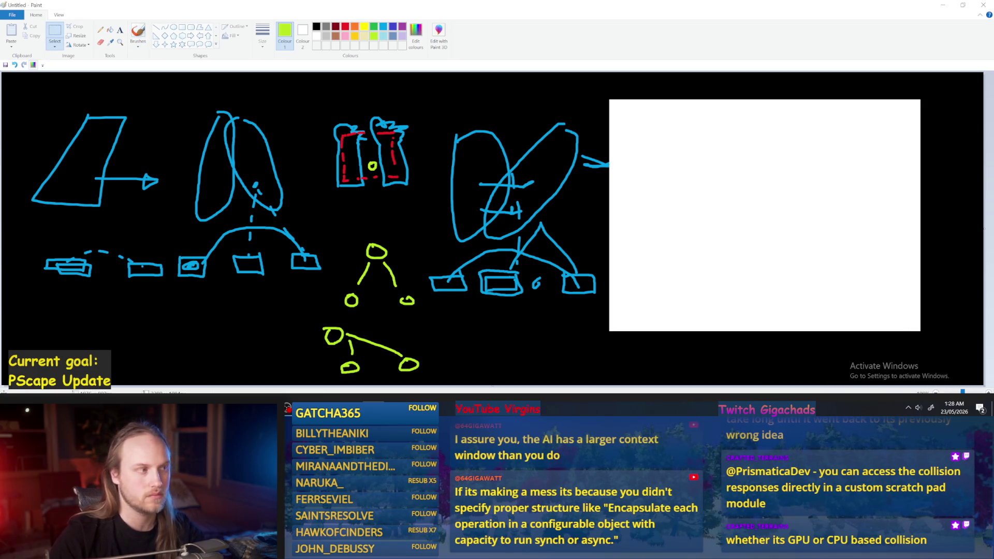
pyautogui.click(110, 30)
pyautogui.click(316, 27)
pyautogui.click(773, 210)
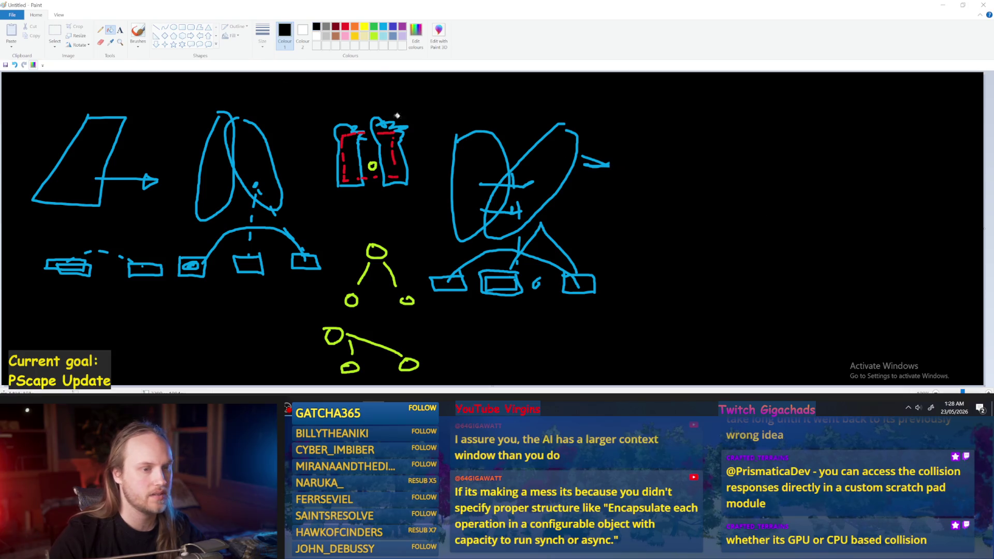
# Zoom in and sketch a turquoise leg with a foot loop, undoing misplaced strokes
pyautogui.click(120, 42)
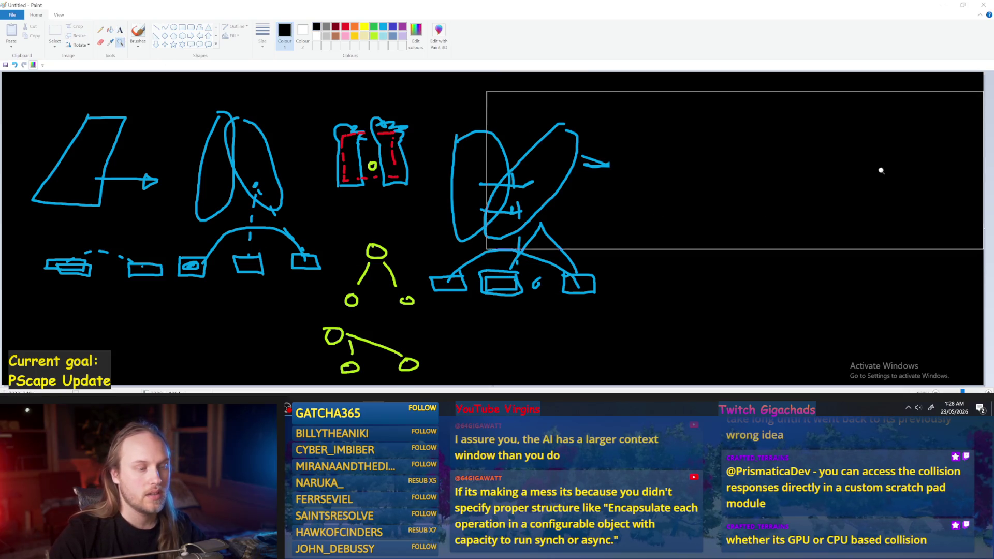
pyautogui.click(735, 171)
pyautogui.click(138, 33)
pyautogui.click(384, 26)
pyautogui.click(264, 34)
pyautogui.click(243, 111)
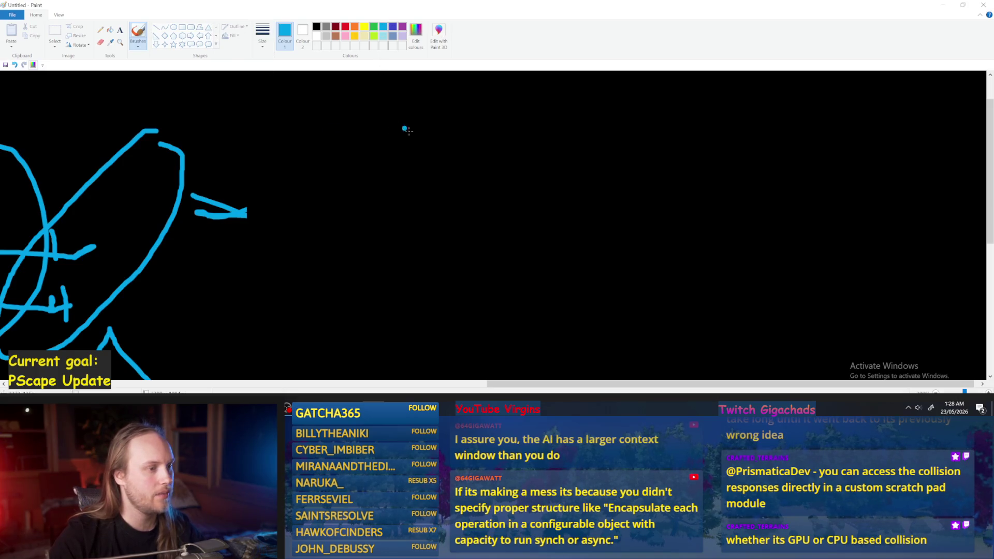
pyautogui.moveTo(471, 133)
pyautogui.mouseDown()
pyautogui.moveTo(452, 132)
pyautogui.moveTo(469, 132)
pyautogui.moveTo(461, 243)
pyautogui.mouseUp()
pyautogui.moveTo(456, 151)
pyautogui.mouseDown()
pyautogui.moveTo(454, 195)
pyautogui.moveTo(471, 155)
pyautogui.mouseUp()
pyautogui.hotkey('ctrl', 'z')
pyautogui.hotkey('ctrl', 'z')
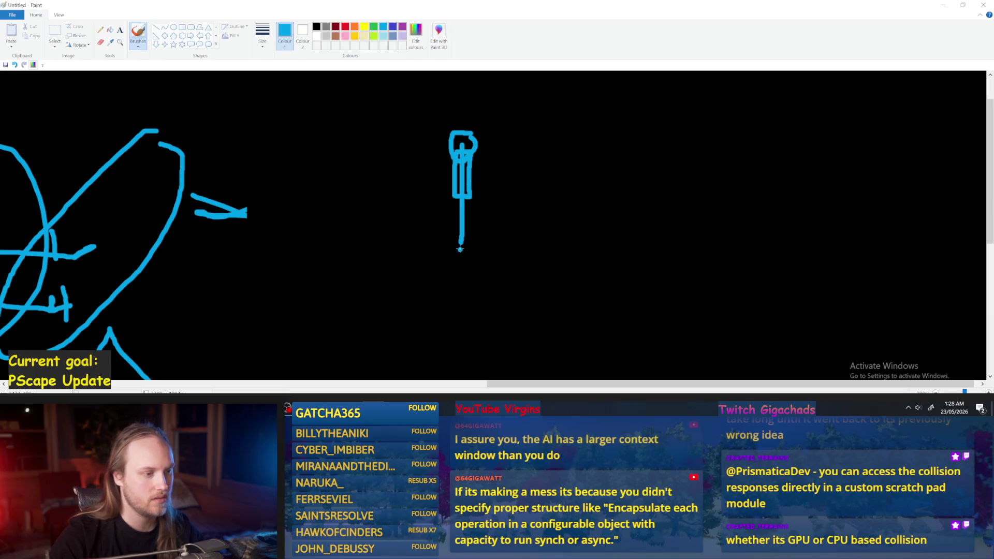
pyautogui.moveTo(461, 240)
pyautogui.mouseDown()
pyautogui.moveTo(468, 255)
pyautogui.moveTo(461, 242)
pyautogui.moveTo(510, 247)
pyautogui.moveTo(484, 247)
pyautogui.mouseUp()
pyautogui.hotkey('ctrl', 'z')
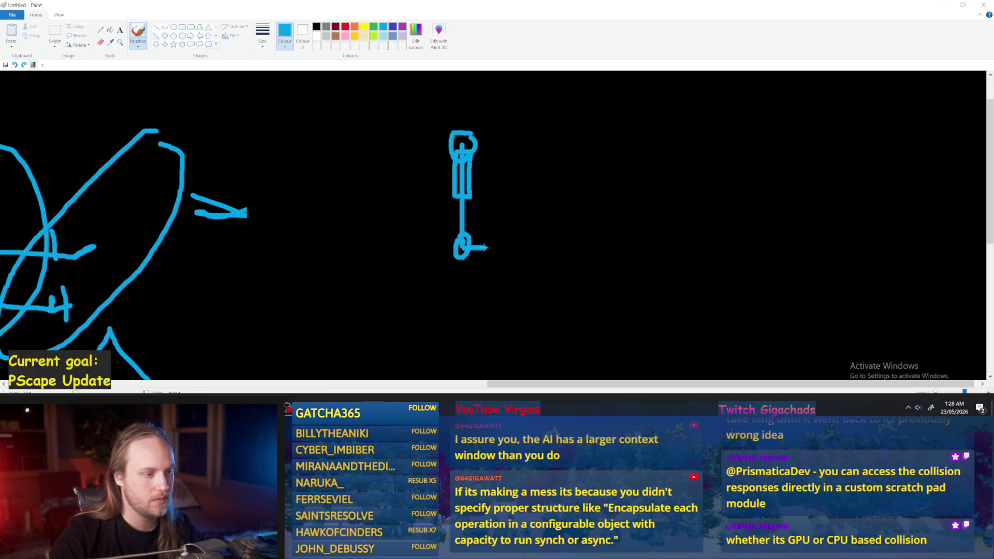
# Add a short red diagonal stroke to the right of the foot
pyautogui.click(541, 105)
pyautogui.click(345, 27)
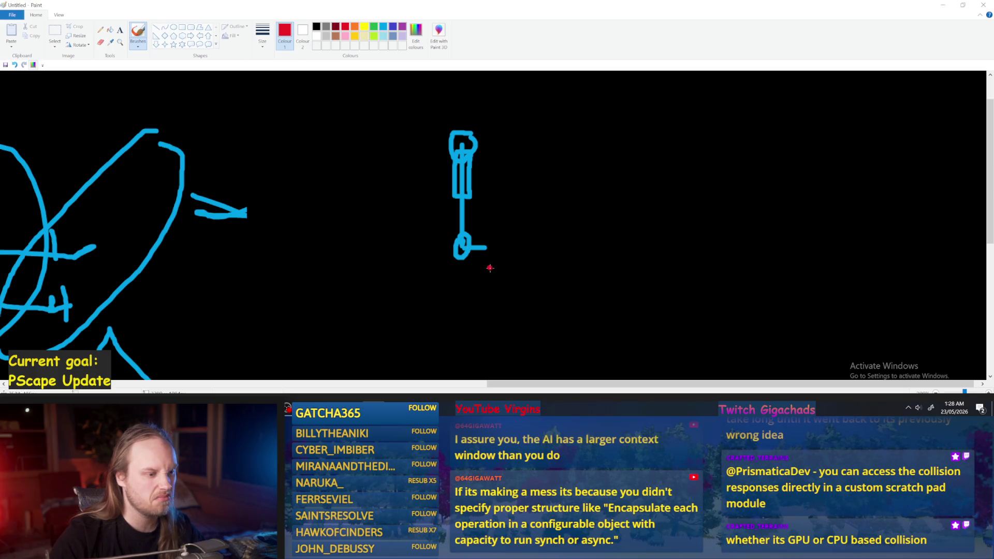
pyautogui.moveTo(502, 219); pyautogui.dragTo(525, 206)
# Draw a red blob and a dashed red line from the head down to it
pyautogui.hotkey('ctrl', 'z')
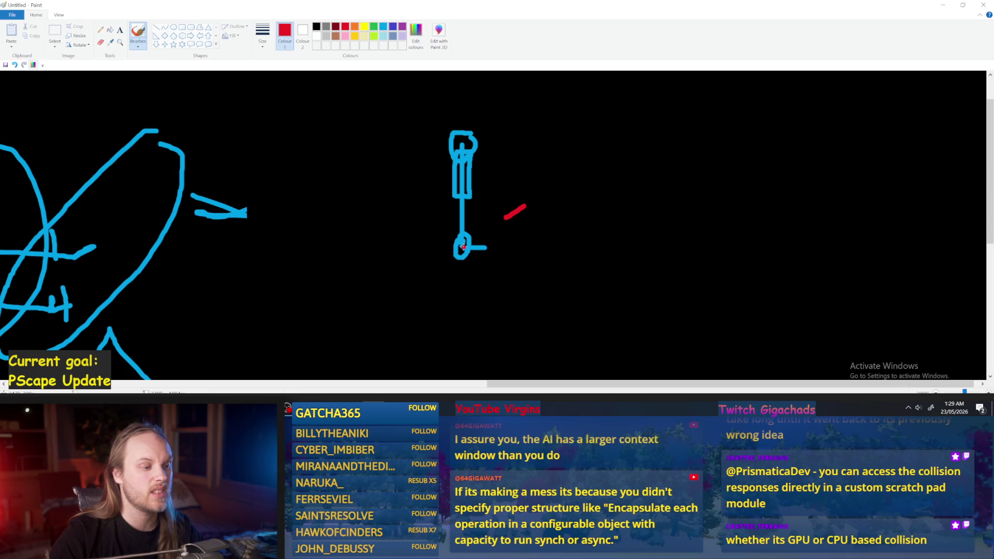
pyautogui.moveTo(498, 218); pyautogui.dragTo(501, 218)
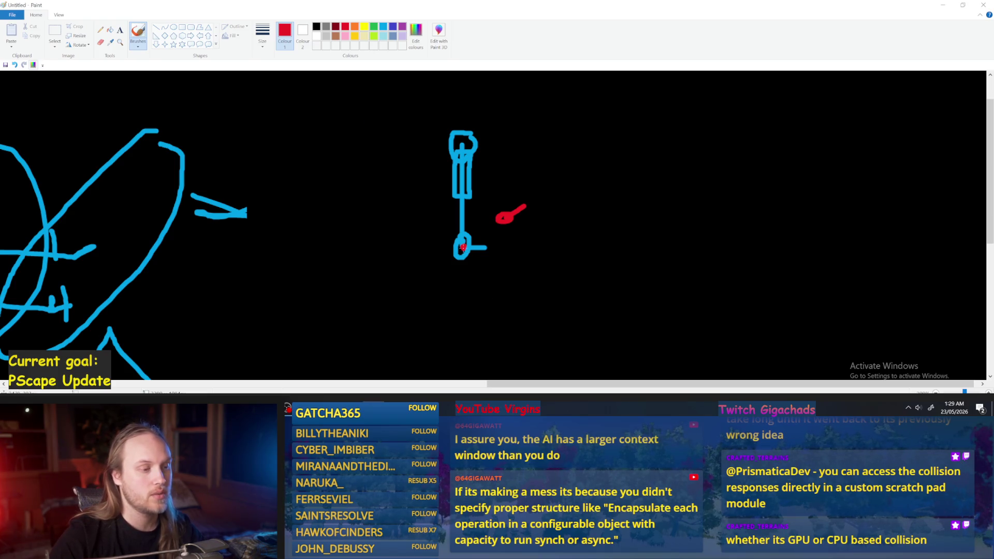
pyautogui.moveTo(460, 155); pyautogui.dragTo(501, 213)
pyautogui.hotkey('ctrl', 'z')
pyautogui.moveTo(460, 156); pyautogui.dragTo(502, 216)
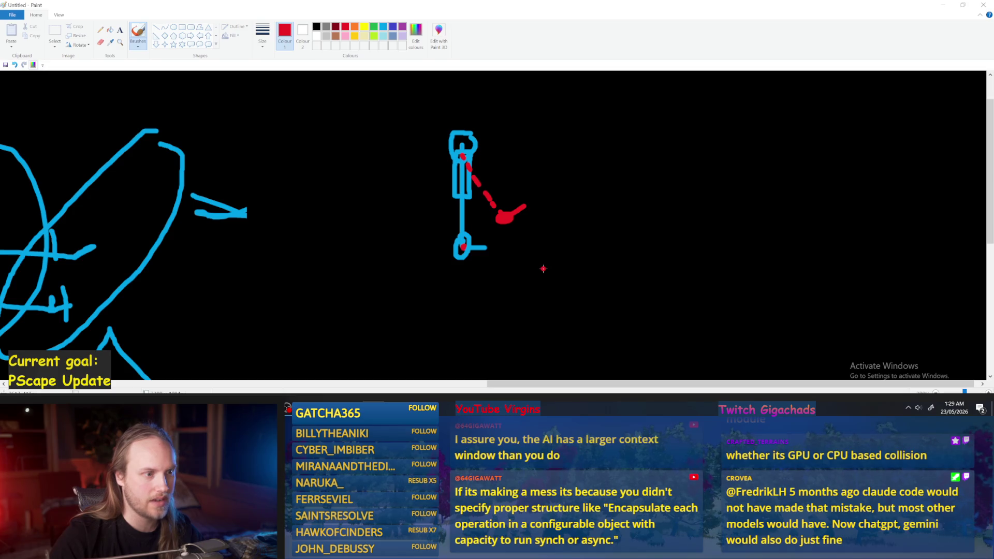
pyautogui.moveTo(457, 244)
pyautogui.mouseDown()
pyautogui.moveTo(455, 201)
pyautogui.moveTo(482, 220)
pyautogui.moveTo(456, 202)
pyautogui.moveTo(470, 215)
pyautogui.mouseUp()
pyautogui.hotkey('ctrl', 'z')
# Add a red upward arrowhead at the hip and retry the red diagonal strokes
pyautogui.moveTo(462, 155)
pyautogui.mouseDown()
pyautogui.moveTo(522, 228)
pyautogui.moveTo(452, 133)
pyautogui.mouseUp()
pyautogui.hotkey('ctrl', 'z')
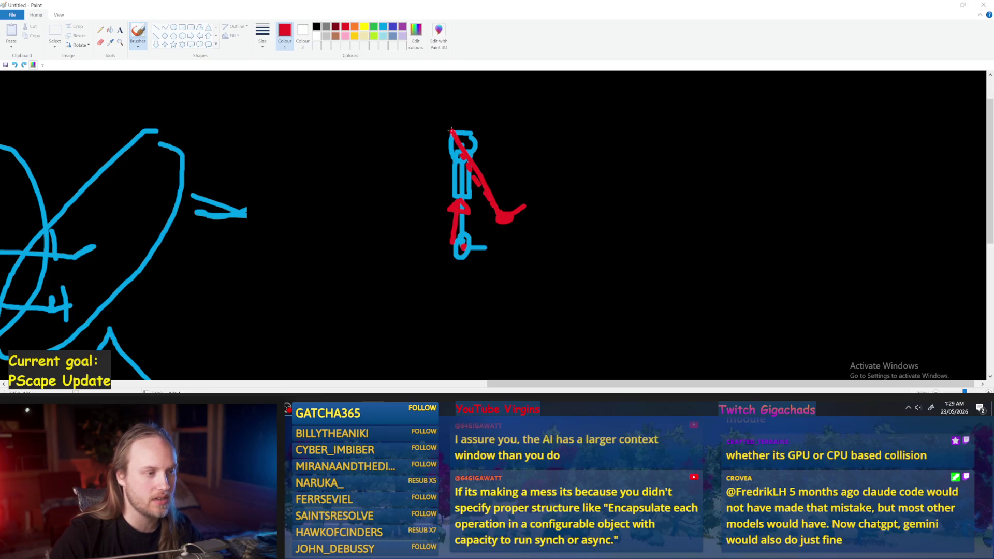
pyautogui.hotkey('ctrl', 'z')
pyautogui.moveTo(498, 214)
pyautogui.mouseDown()
pyautogui.moveTo(460, 145)
pyautogui.moveTo(500, 215)
pyautogui.mouseUp()
pyautogui.hotkey('ctrl', 'z')
pyautogui.moveTo(454, 151); pyautogui.dragTo(500, 216)
pyautogui.hotkey('ctrl', 'z')
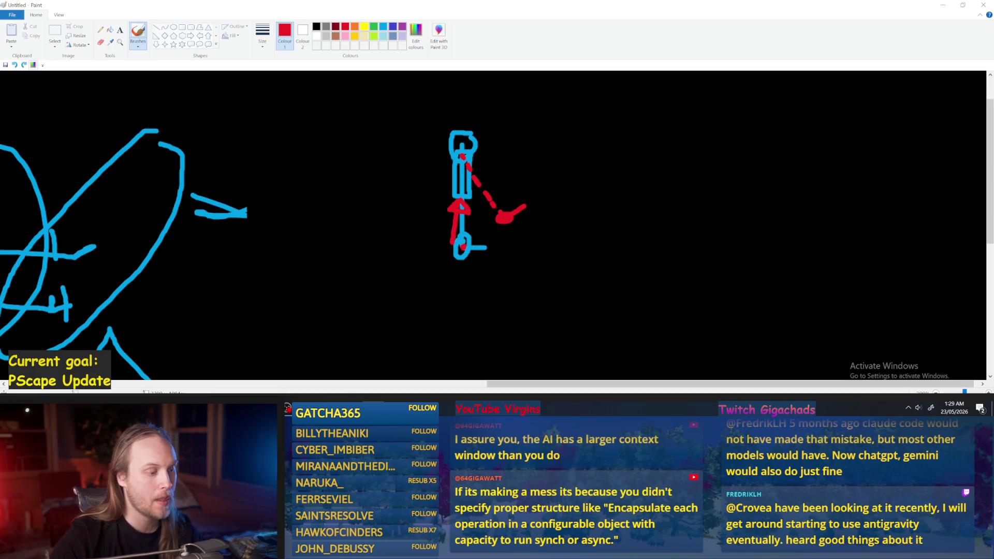
# Return to the Unreal MoveAppendagesToTargets graph
pyautogui.moveTo(265, 408)
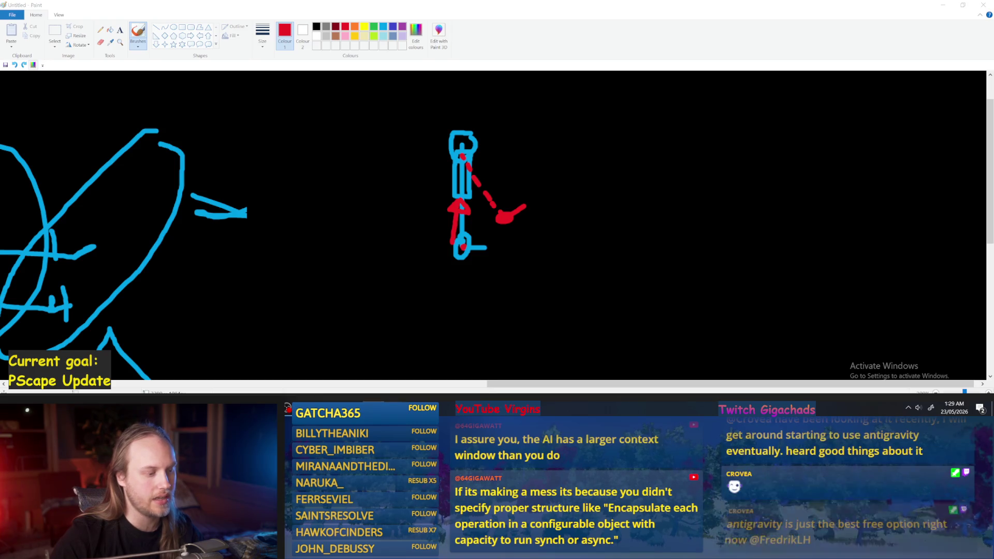
pyautogui.hotkey('alt', 'Tab')
pyautogui.moveTo(477, 185)
pyautogui.mouseDown()
pyautogui.moveTo(437, 195)
pyautogui.moveTo(511, 205)
pyautogui.moveTo(464, 210)
pyautogui.moveTo(482, 184)
pyautogui.moveTo(473, 217)
pyautogui.mouseUp()
pyautogui.scroll(1, 464, 210)
# Add a reroute on the constraint wire and a Get World Location node from it
pyautogui.scroll(1, 555, 228)
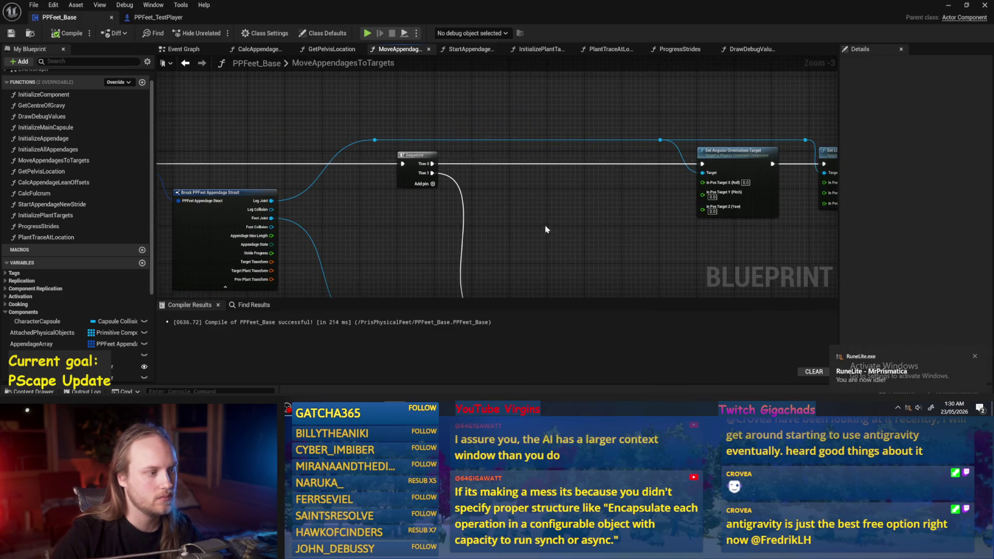
pyautogui.scroll(1, 379, 205)
pyautogui.moveTo(379, 205); pyautogui.dragTo(458, 204)
pyautogui.moveTo(396, 164)
pyautogui.mouseDown()
pyautogui.moveTo(397, 197)
pyautogui.moveTo(382, 179)
pyautogui.mouseUp()
pyautogui.scroll(-1, 427, 174)
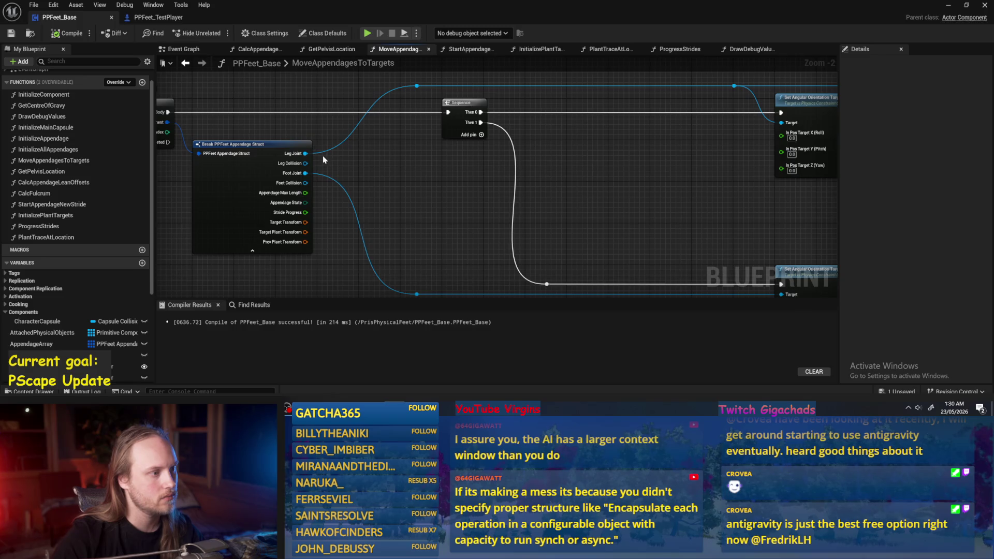
pyautogui.moveTo(595, 122); pyautogui.dragTo(520, 183)
pyautogui.doubleClick(496, 148)
pyautogui.moveTo(492, 147); pyautogui.dragTo(523, 211)
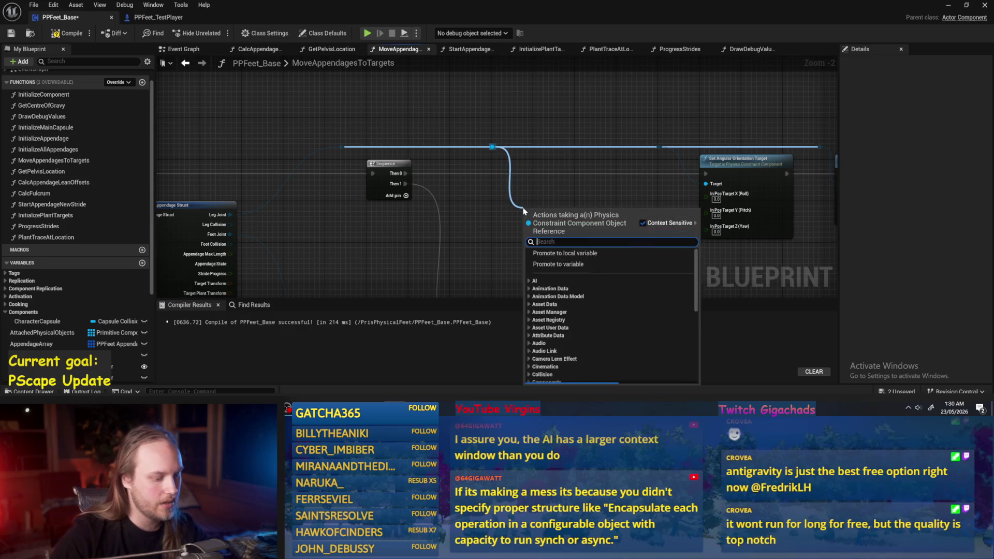
pyautogui.write('get location')
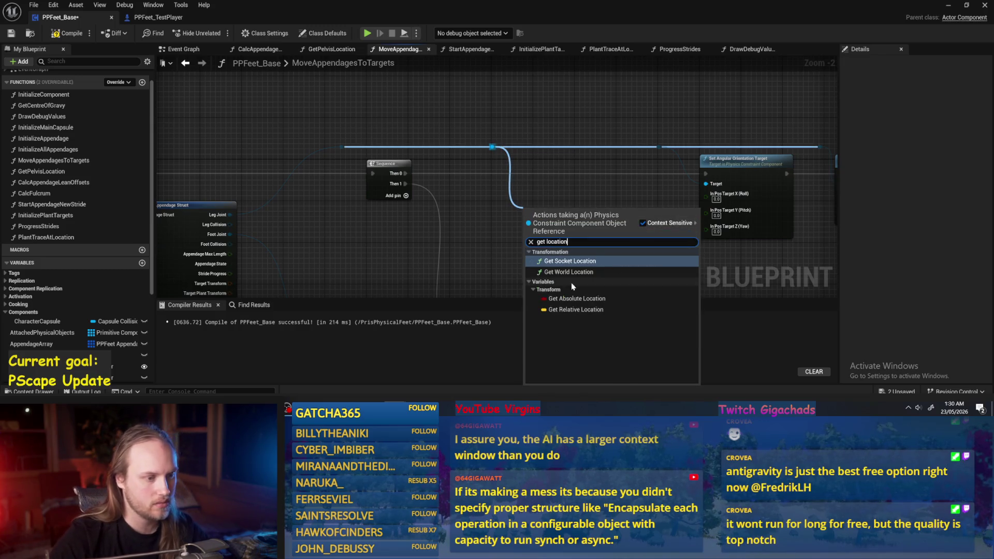
pyautogui.click(569, 271)
# Add Distance (Vector) and feed it the Target Transform's Location via Break Transform into V2
pyautogui.moveTo(537, 227)
pyautogui.mouseDown()
pyautogui.moveTo(472, 182)
pyautogui.moveTo(564, 207)
pyautogui.mouseUp()
pyautogui.write('distance')
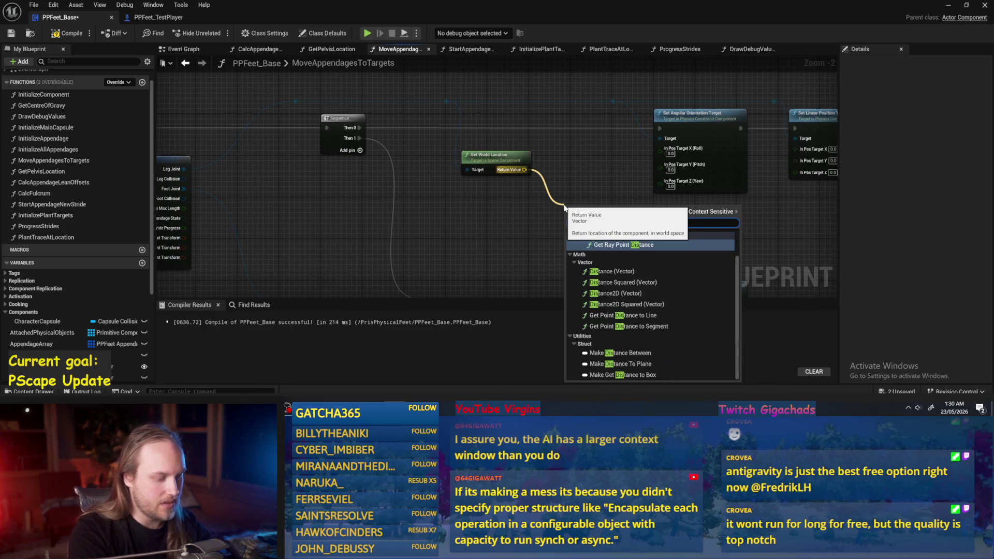
pyautogui.click(625, 273)
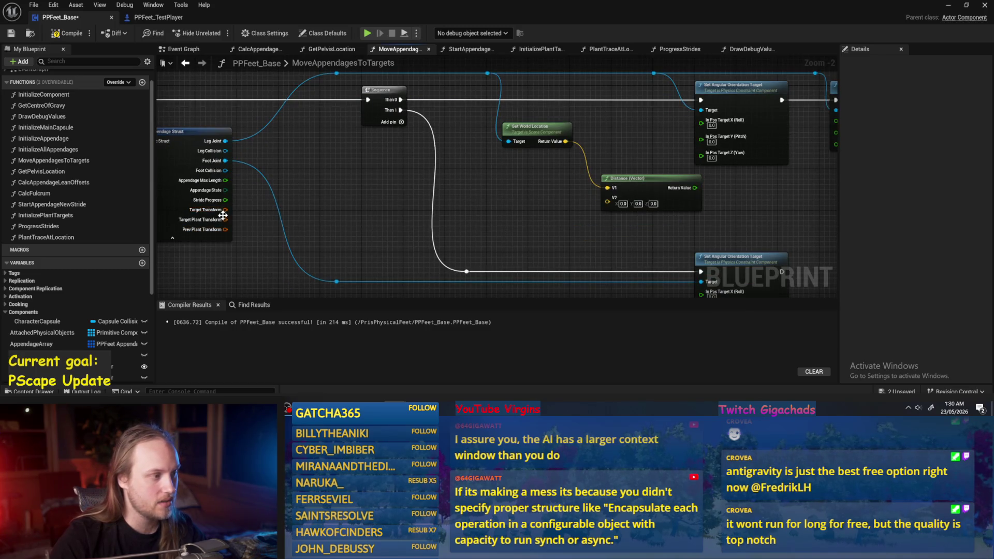
pyautogui.moveTo(226, 209)
pyautogui.mouseDown()
pyautogui.moveTo(607, 202)
pyautogui.moveTo(536, 179)
pyautogui.moveTo(526, 189)
pyautogui.moveTo(566, 192)
pyautogui.mouseUp()
pyautogui.write('break')
pyautogui.press('Return')
pyautogui.click(536, 179)
# Add a Clamp (Float) node and place it beside the Distance node
pyautogui.write('clamp')
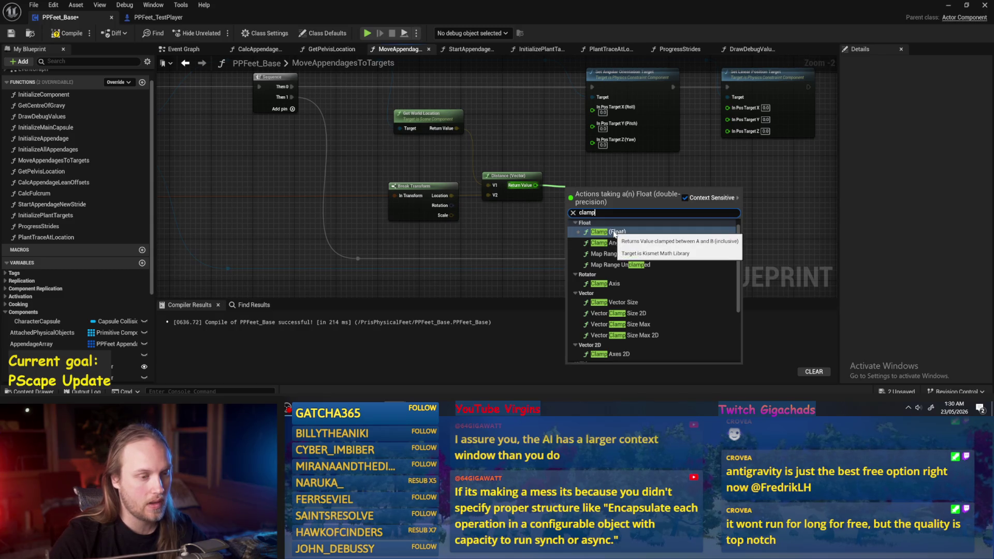
pyautogui.click(614, 232)
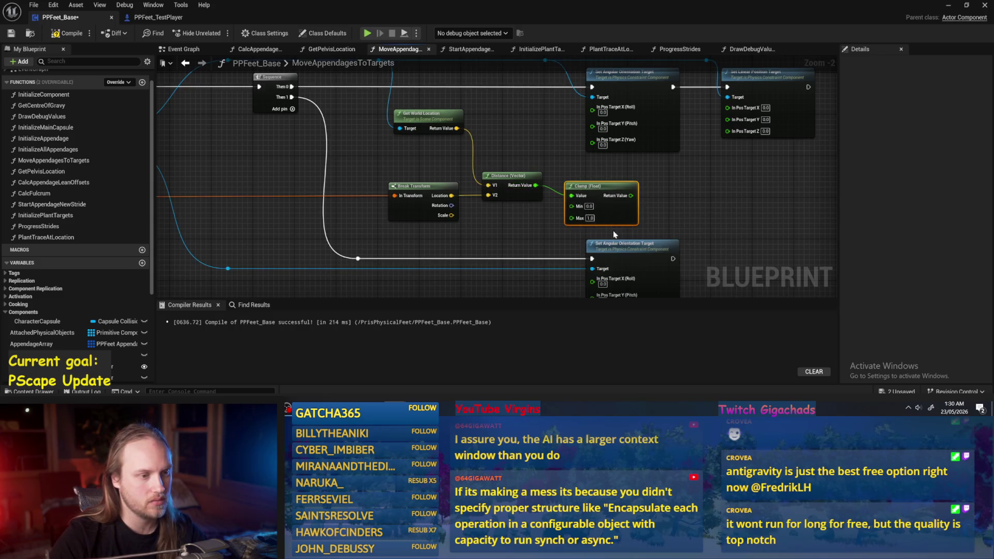
pyautogui.moveTo(629, 73)
pyautogui.mouseDown()
pyautogui.moveTo(629, 190)
pyautogui.moveTo(788, 184)
pyautogui.moveTo(764, 183)
pyautogui.mouseUp()
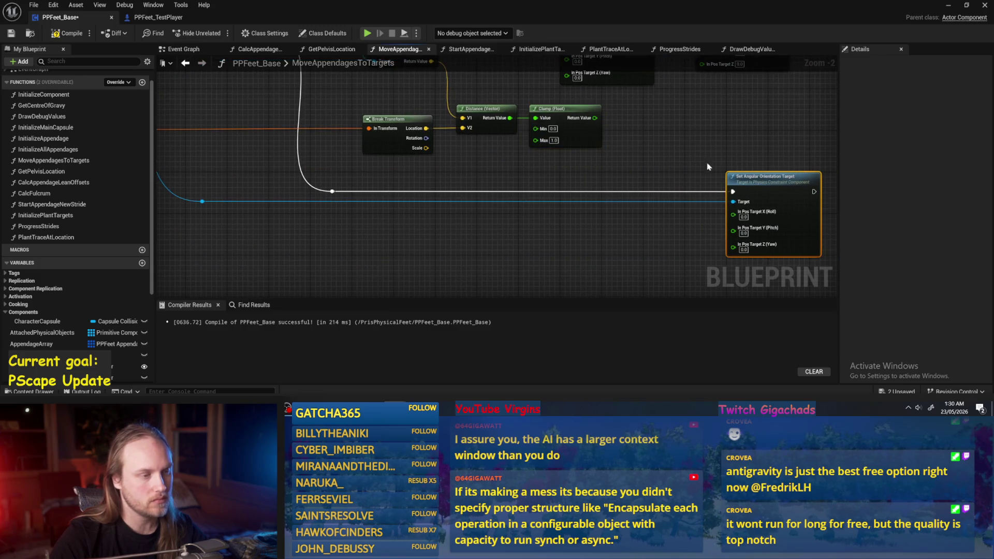
pyautogui.click(690, 163)
# Create an Add node fed by Appendage Max Length and nudge it into place
pyautogui.scroll(1, 460, 213)
pyautogui.moveTo(461, 215)
pyautogui.mouseDown()
pyautogui.moveTo(440, 165)
pyautogui.moveTo(322, 166)
pyautogui.mouseUp()
pyautogui.moveTo(242, 160)
pyautogui.mouseDown()
pyautogui.moveTo(709, 164)
pyautogui.moveTo(711, 138)
pyautogui.mouseUp()
pyautogui.write('+')
pyautogui.press('Return')
pyautogui.click(651, 126)
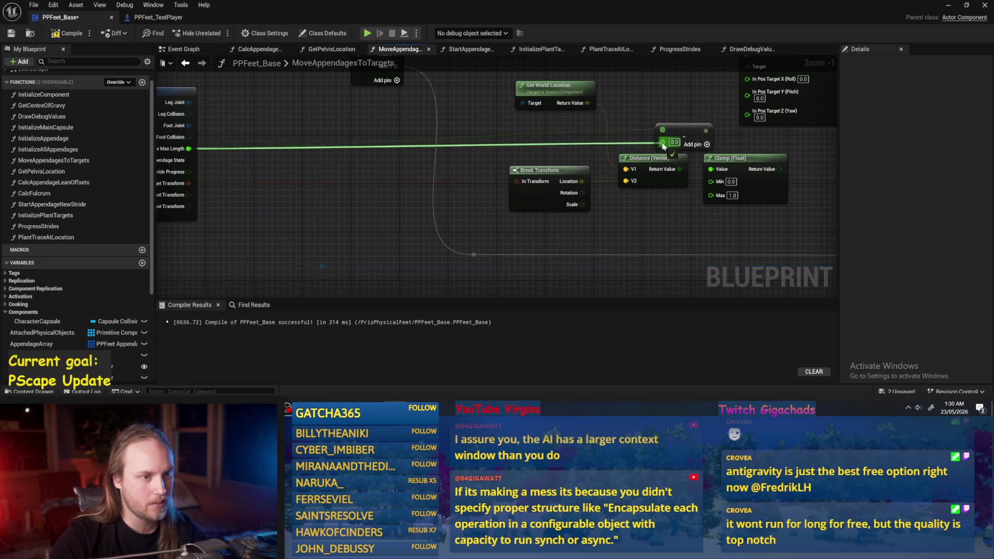
pyautogui.moveTo(663, 141); pyautogui.dragTo(664, 123)
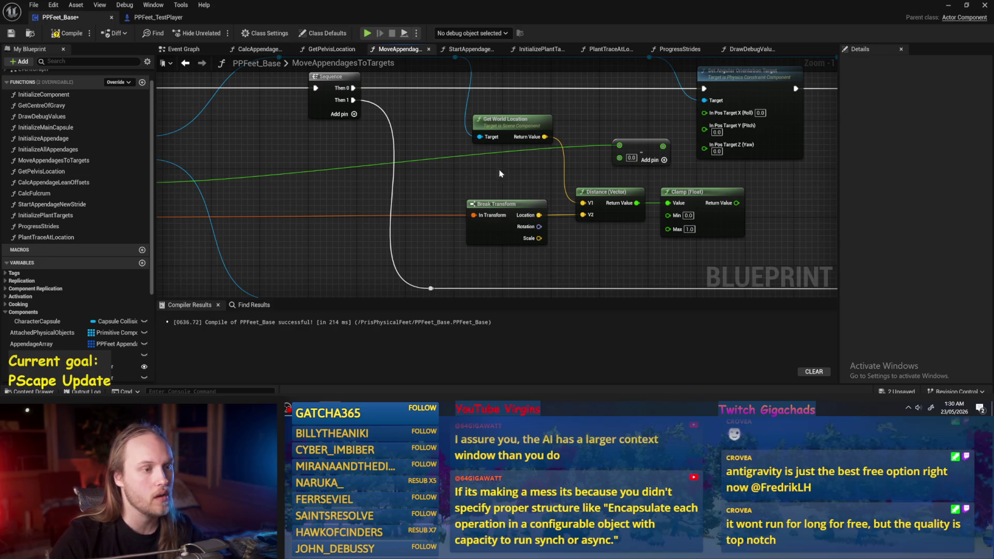
# Move the math nodes below the Add node and delete the temporary Clamp node
pyautogui.scroll(-2, 616, 202)
pyautogui.moveTo(719, 169)
pyautogui.mouseDown()
pyautogui.moveTo(495, 174)
pyautogui.moveTo(497, 198)
pyautogui.mouseUp()
pyautogui.moveTo(616, 131); pyautogui.dragTo(607, 154)
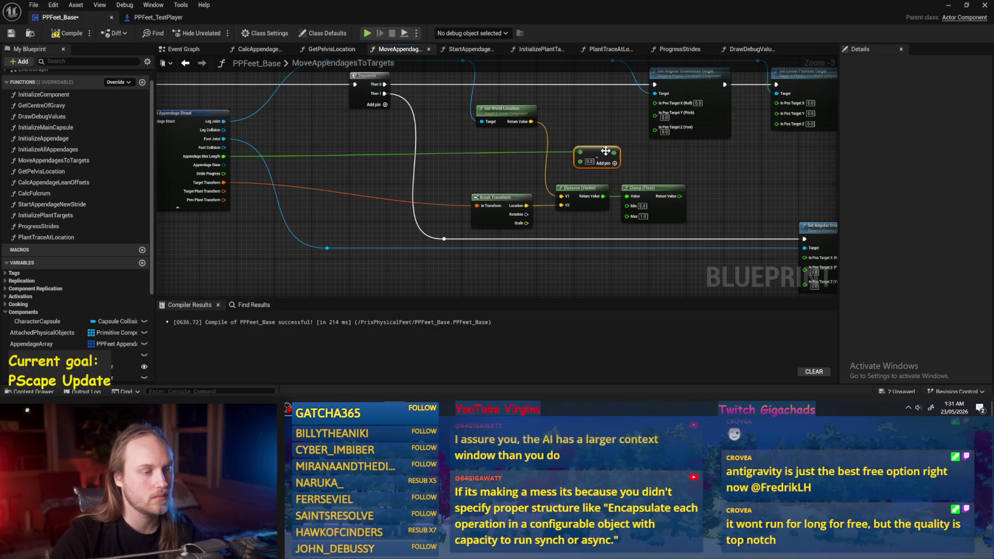
pyautogui.scroll(2, 631, 162)
pyautogui.click(631, 163)
pyautogui.click(661, 217)
pyautogui.press('Delete')
pyautogui.moveTo(594, 207)
pyautogui.mouseDown()
pyautogui.moveTo(573, 215)
pyautogui.moveTo(571, 167)
pyautogui.mouseUp()
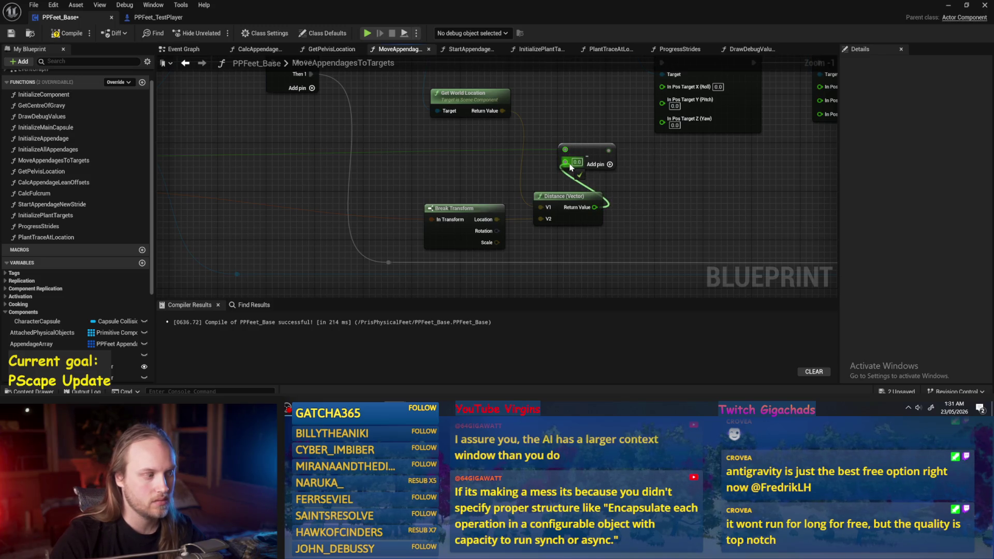
pyautogui.moveTo(588, 179); pyautogui.dragTo(589, 178)
# Shift Break Transform, Distance and Get World Location left, and move the Add node right
pyautogui.scroll(-1, 626, 162)
pyautogui.moveTo(712, 185); pyautogui.dragTo(515, 230)
pyautogui.moveTo(547, 199); pyautogui.dragTo(510, 199)
pyautogui.click(530, 175)
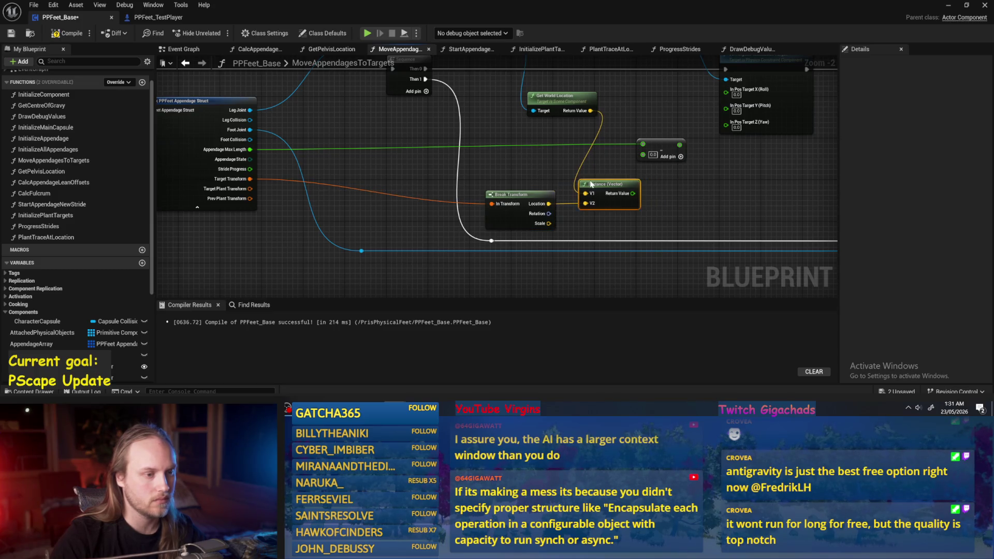
pyautogui.moveTo(552, 43)
pyautogui.mouseDown()
pyautogui.moveTo(594, 105)
pyautogui.moveTo(539, 158)
pyautogui.mouseUp()
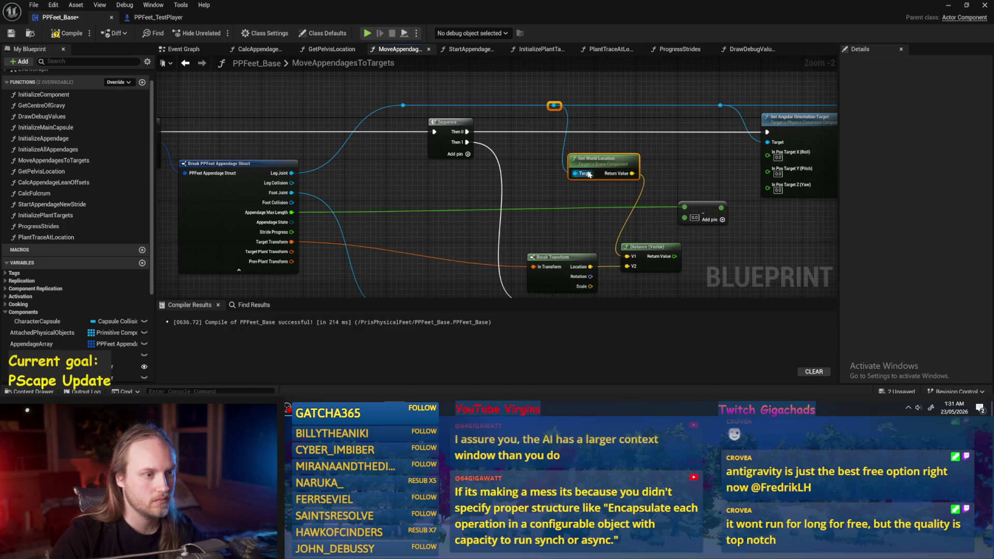
pyautogui.moveTo(603, 162); pyautogui.dragTo(562, 161)
pyautogui.moveTo(702, 174); pyautogui.dragTo(627, 150)
pyautogui.moveTo(632, 194); pyautogui.dragTo(663, 199)
pyautogui.keyDown('ctrl'); pyautogui.click(191, 149); pyautogui.keyUp('ctrl')
pyautogui.click(537, 258)
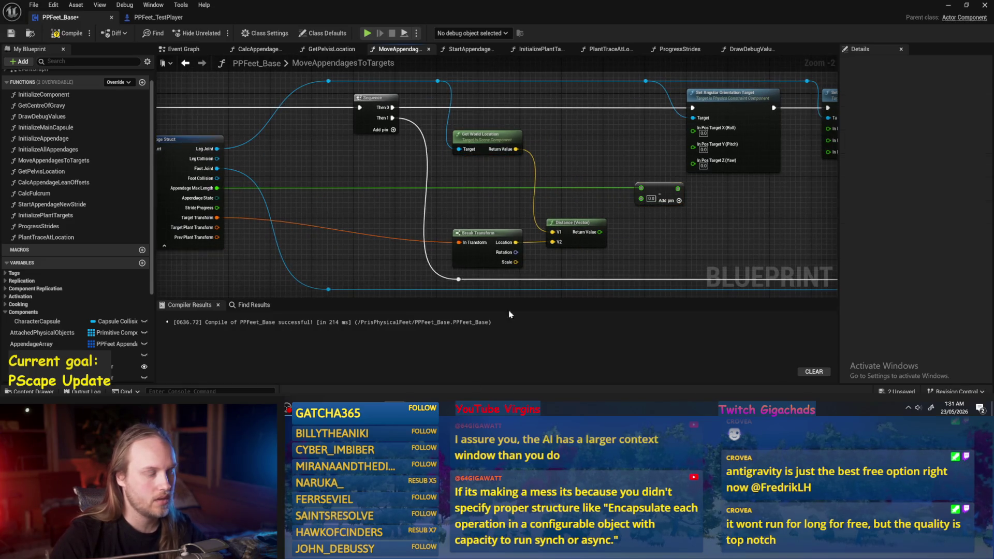
pyautogui.hotkey('alt', 'Tab')
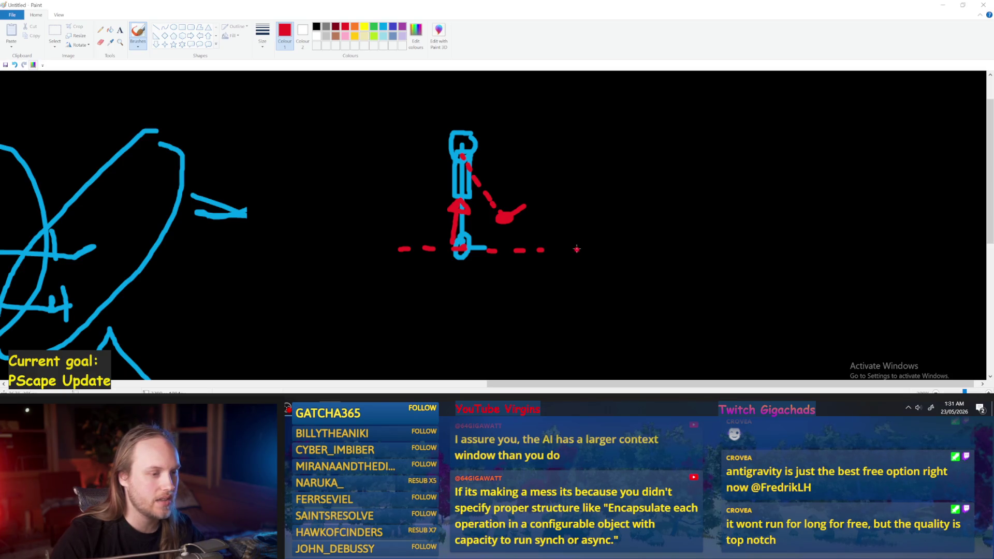
# Undo the red 4, the horizontal and vertical strokes, the dot and the solid diagonal on the sketch
pyautogui.hotkey('ctrl', 'z')
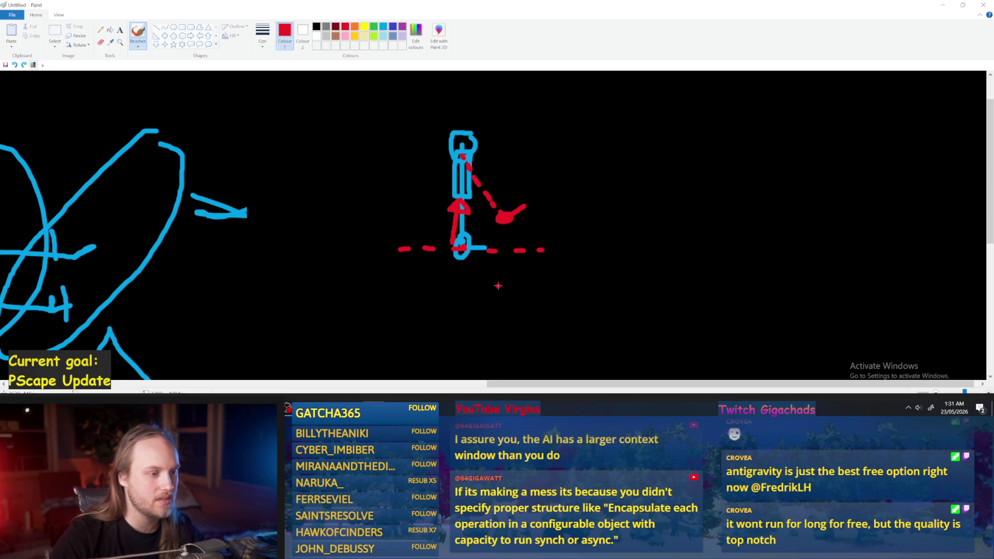
pyautogui.moveTo(511, 235); pyautogui.dragTo(382, 229)
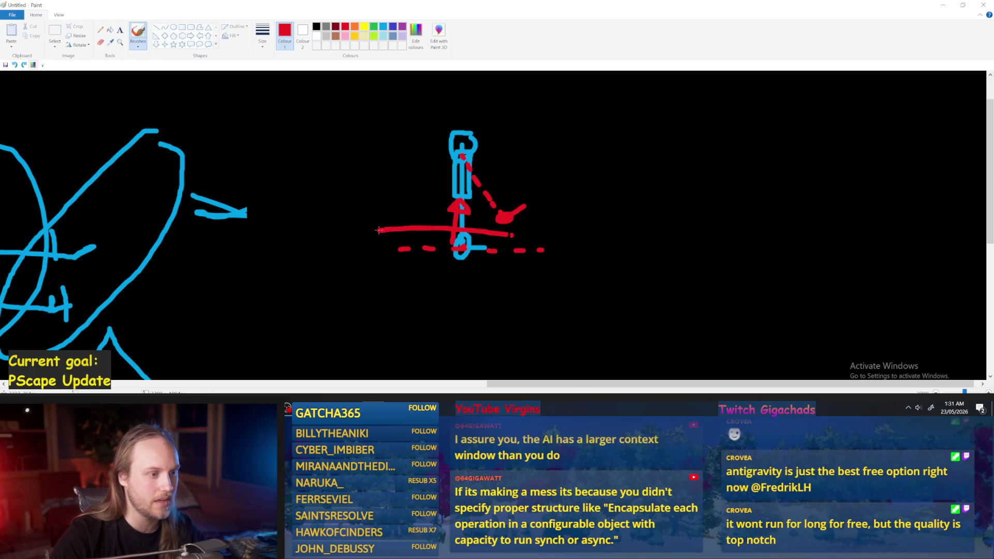
pyautogui.hotkey('ctrl', 'z')
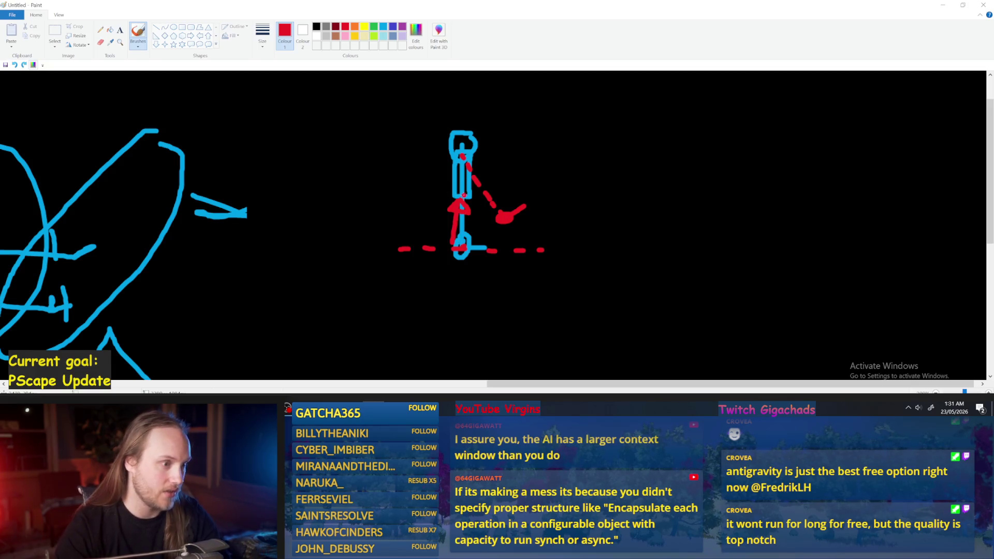
pyautogui.hotkey('ctrl', 'z')
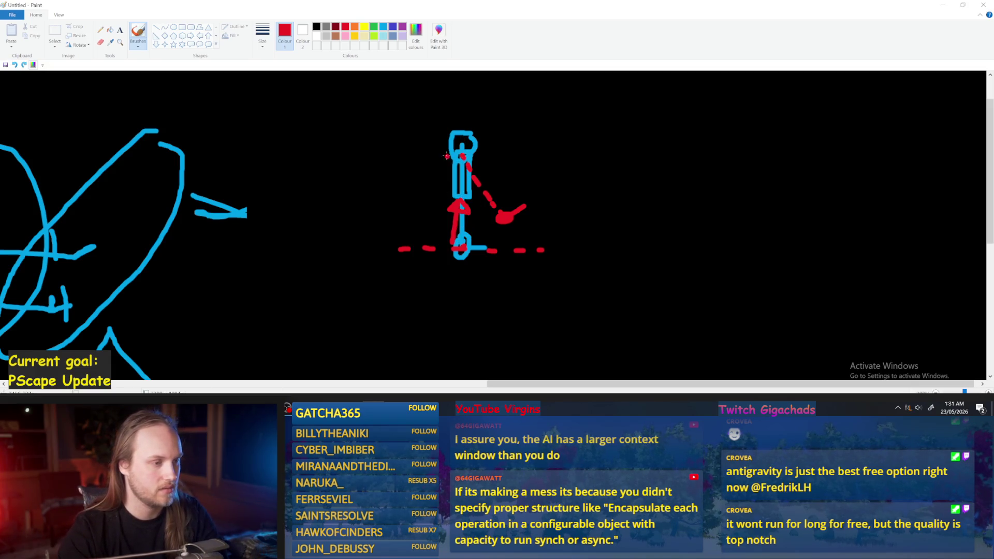
pyautogui.moveTo(448, 138); pyautogui.dragTo(447, 229)
pyautogui.hotkey('ctrl', 'z')
pyautogui.click(466, 139)
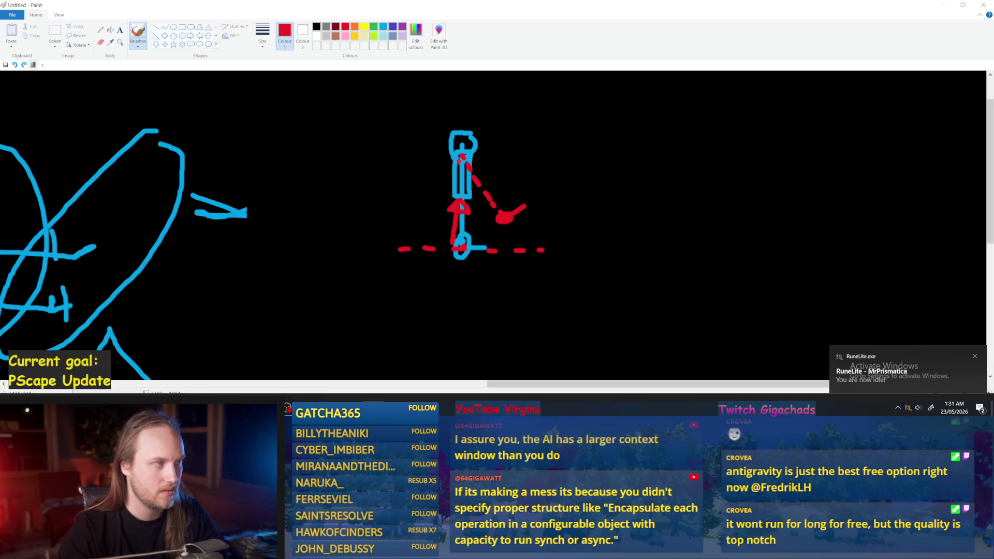
pyautogui.hotkey('ctrl', 'z')
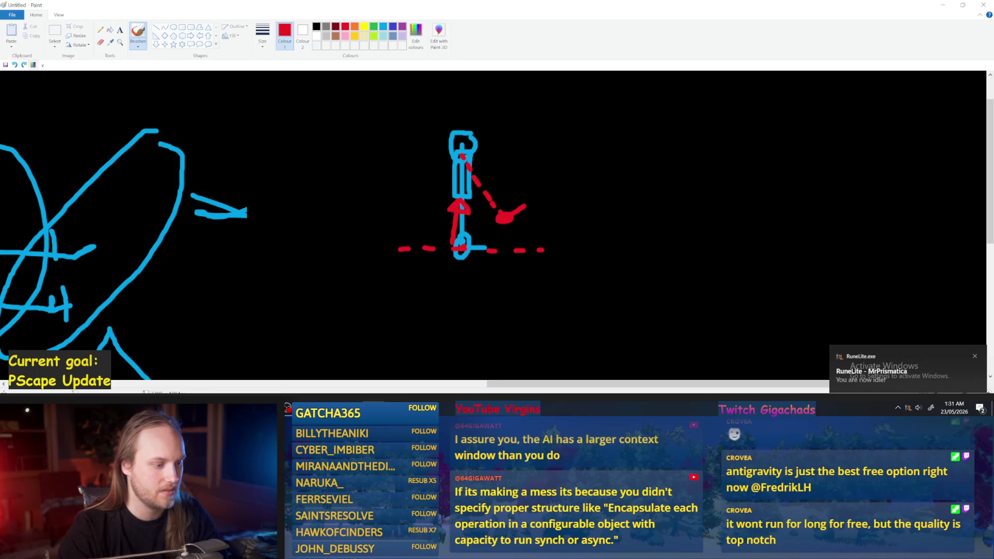
pyautogui.hotkey('alt', 'Tab')
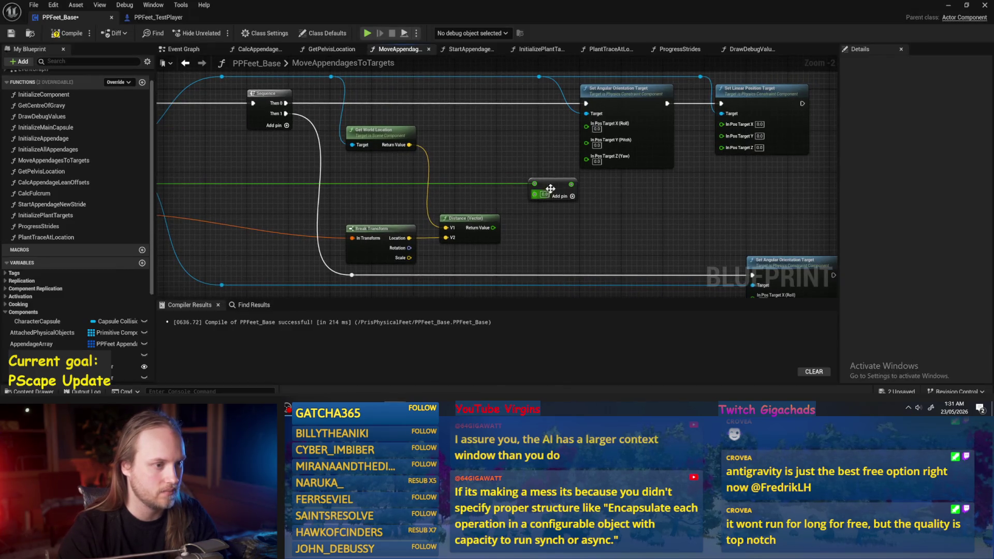
# Wire Distance into the Add node and add a Clamp (Float) after it
pyautogui.moveTo(493, 227)
pyautogui.mouseDown()
pyautogui.moveTo(537, 200)
pyautogui.moveTo(573, 196)
pyautogui.mouseUp()
pyautogui.write('clamp')
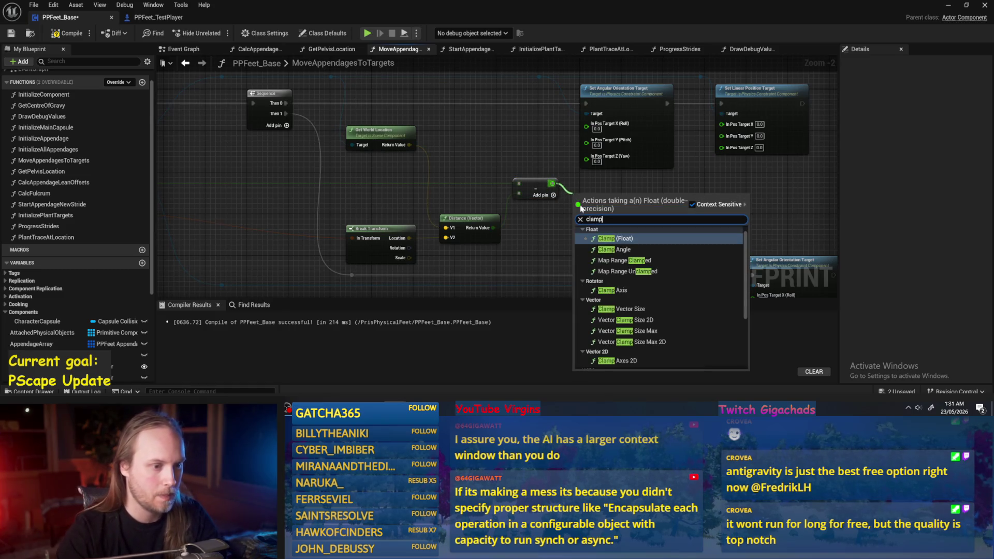
pyautogui.press('Return')
pyautogui.moveTo(606, 226); pyautogui.dragTo(607, 213)
pyautogui.moveTo(535, 244)
pyautogui.mouseDown()
pyautogui.moveTo(583, 225)
pyautogui.moveTo(593, 203)
pyautogui.moveTo(658, 168)
pyautogui.mouseUp()
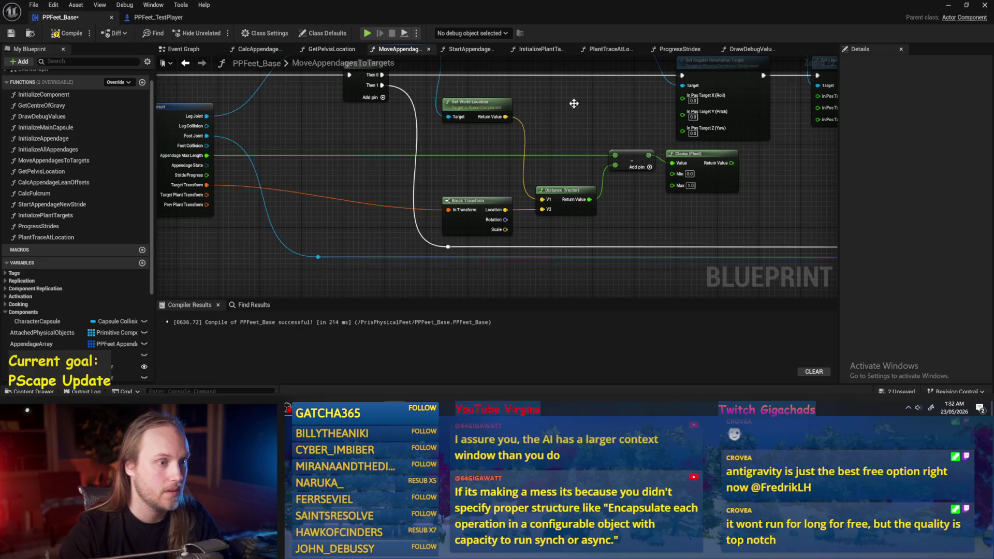
# Multiply the max length by -1 and feed the result into the Clamp's Min
pyautogui.doubleClick(573, 153)
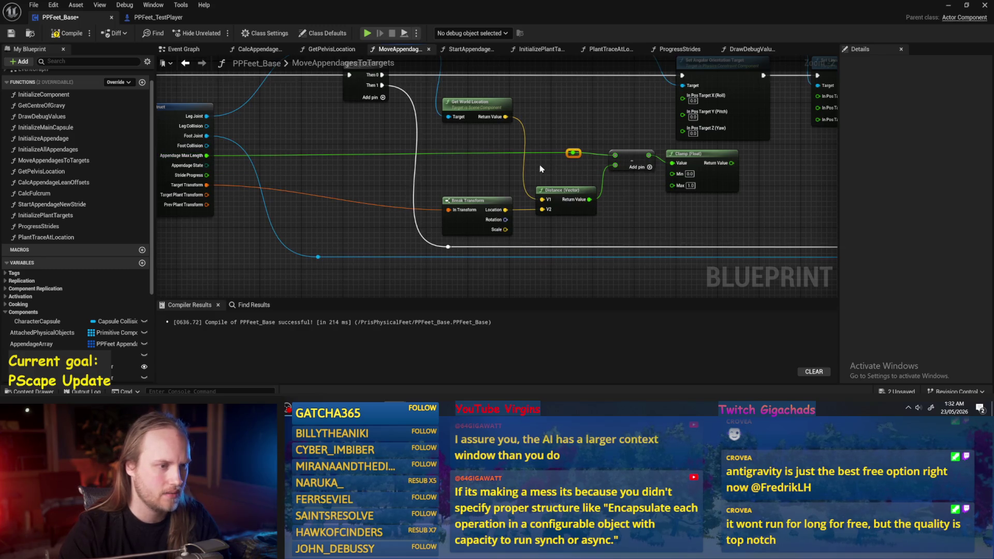
pyautogui.press('Delete')
pyautogui.moveTo(572, 155)
pyautogui.mouseDown()
pyautogui.moveTo(515, 163)
pyautogui.moveTo(548, 195)
pyautogui.mouseUp()
pyautogui.write('neg')
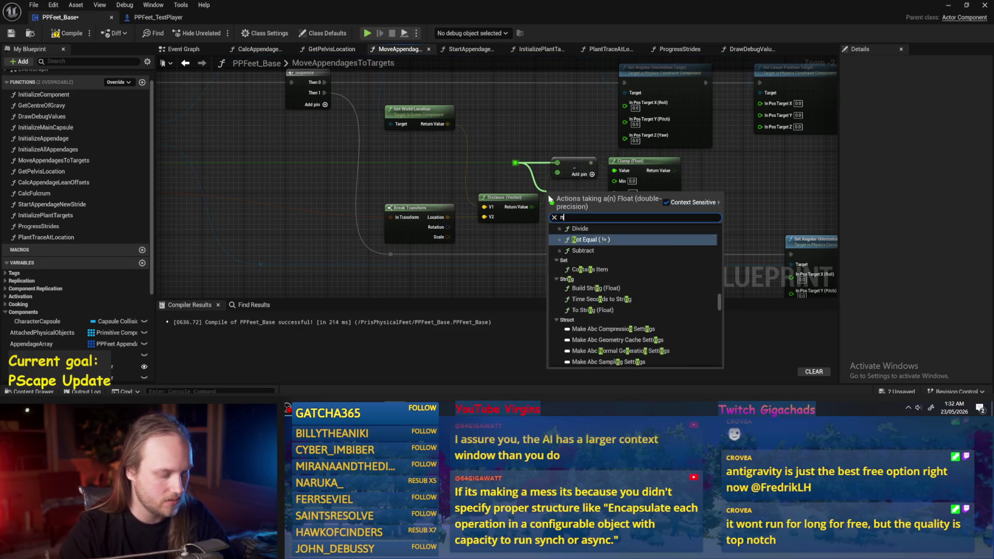
pyautogui.press('BackSpace')
pyautogui.press('BackSpace')
pyautogui.press('BackSpace')
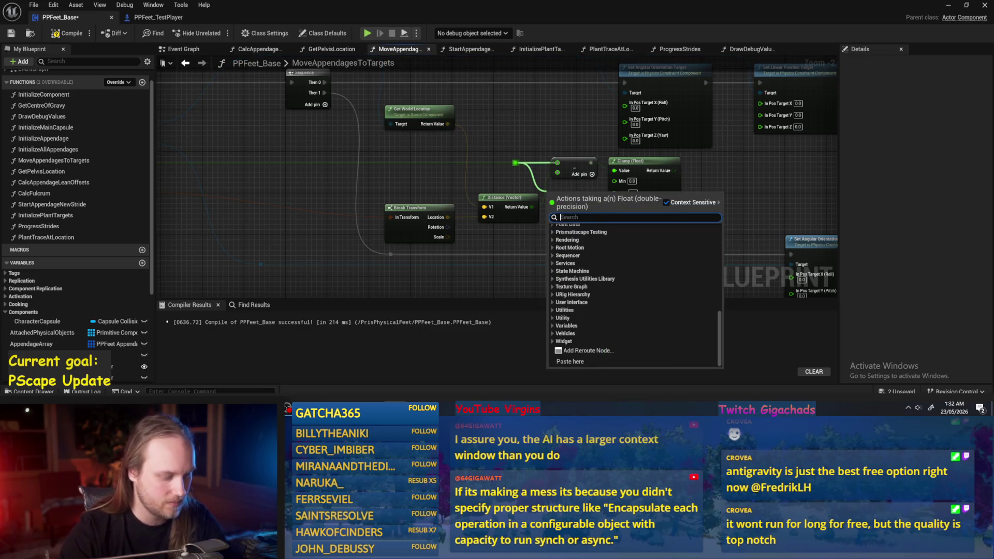
pyautogui.write('mult')
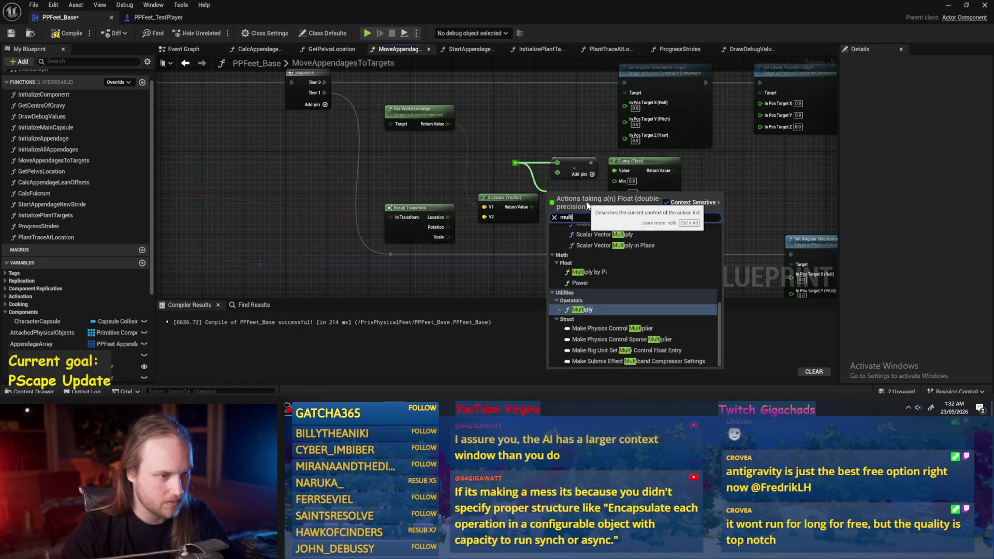
pyautogui.press('Return')
pyautogui.click(563, 205)
pyautogui.write('-1')
pyautogui.moveTo(591, 194)
pyautogui.mouseDown()
pyautogui.moveTo(609, 180)
pyautogui.moveTo(647, 192)
pyautogui.mouseUp()
pyautogui.click(640, 192)
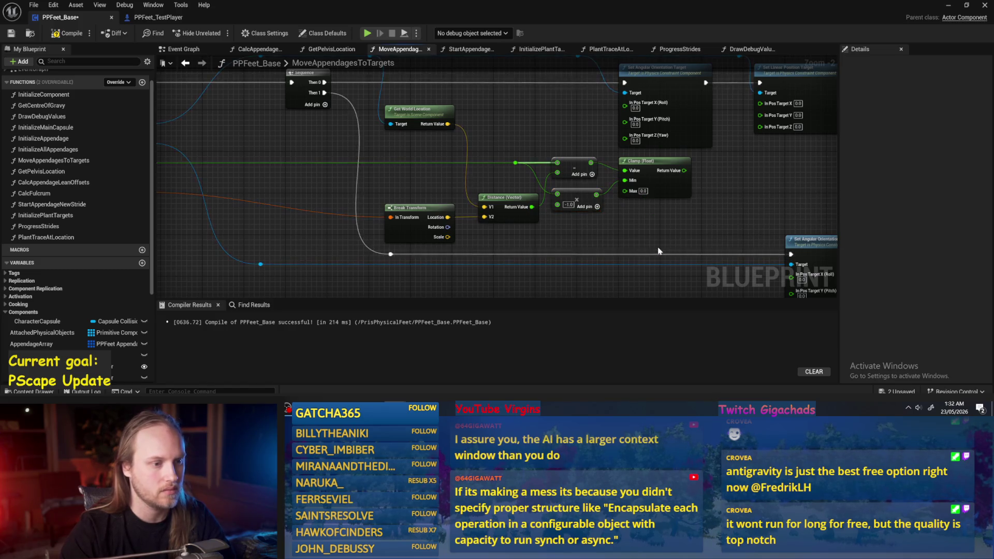
# Move the math chain left and Get World Location beside Distance, then save and compile
pyautogui.scroll(2, 575, 199)
pyautogui.scroll(-3, 635, 226)
pyautogui.moveTo(713, 162); pyautogui.dragTo(397, 249)
pyautogui.moveTo(583, 190); pyautogui.dragTo(470, 191)
pyautogui.click(548, 140)
pyautogui.moveTo(514, 119)
pyautogui.mouseDown()
pyautogui.moveTo(428, 131)
pyautogui.moveTo(397, 178)
pyautogui.mouseUp()
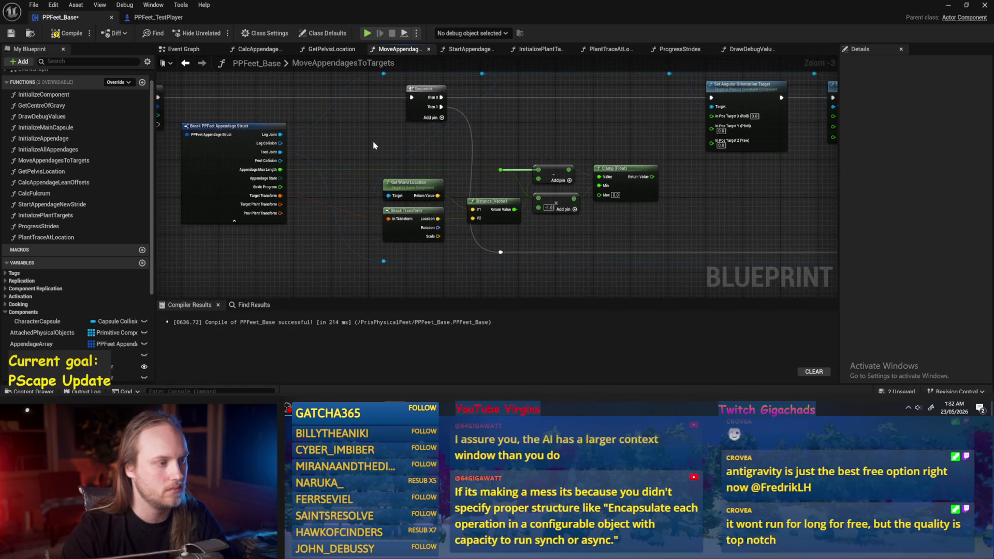
pyautogui.moveTo(280, 134)
pyautogui.mouseDown()
pyautogui.moveTo(389, 196)
pyautogui.moveTo(393, 153)
pyautogui.mouseUp()
pyautogui.moveTo(578, 130); pyautogui.dragTo(547, 140)
pyautogui.hotkey('ctrl', 's')
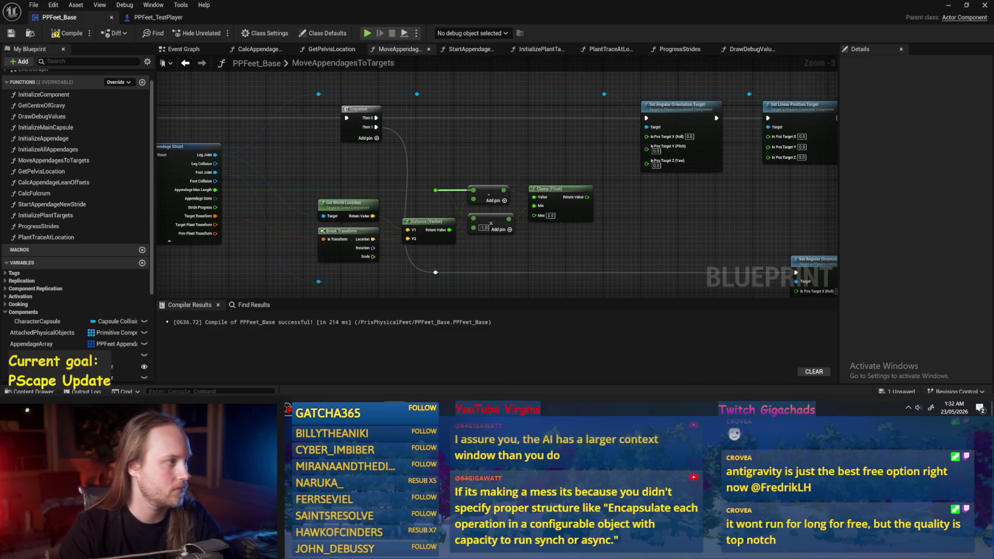
pyautogui.click(67, 33)
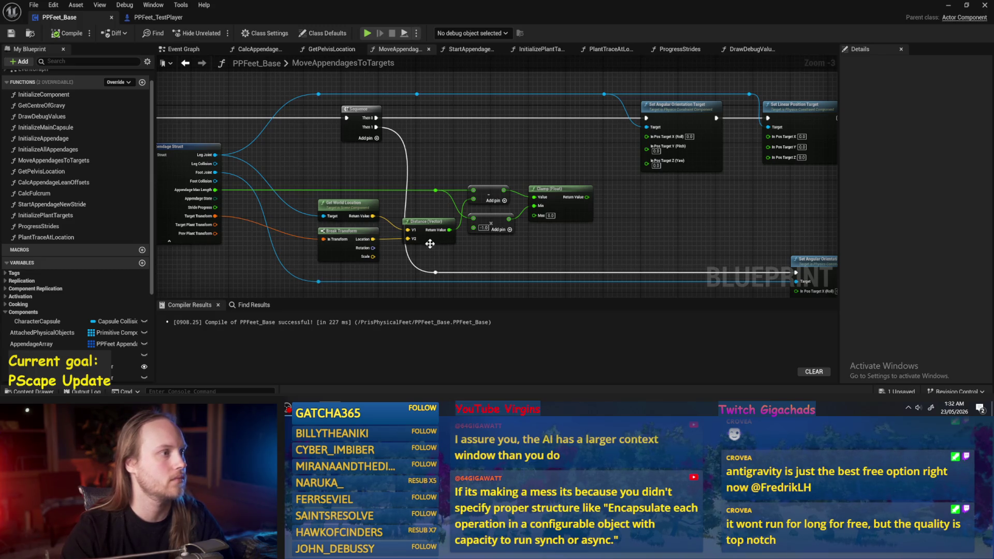
# Wire the Clamp (Float) result into Set Linear Position Target's In Pos Target Z and save
pyautogui.moveTo(559, 193); pyautogui.dragTo(473, 164)
pyautogui.moveTo(529, 198)
pyautogui.mouseDown()
pyautogui.moveTo(496, 200)
pyautogui.moveTo(701, 175)
pyautogui.moveTo(641, 151)
pyautogui.moveTo(635, 197)
pyautogui.moveTo(604, 197)
pyautogui.moveTo(637, 181)
pyautogui.moveTo(678, 180)
pyautogui.mouseUp()
pyautogui.doubleClick(611, 150)
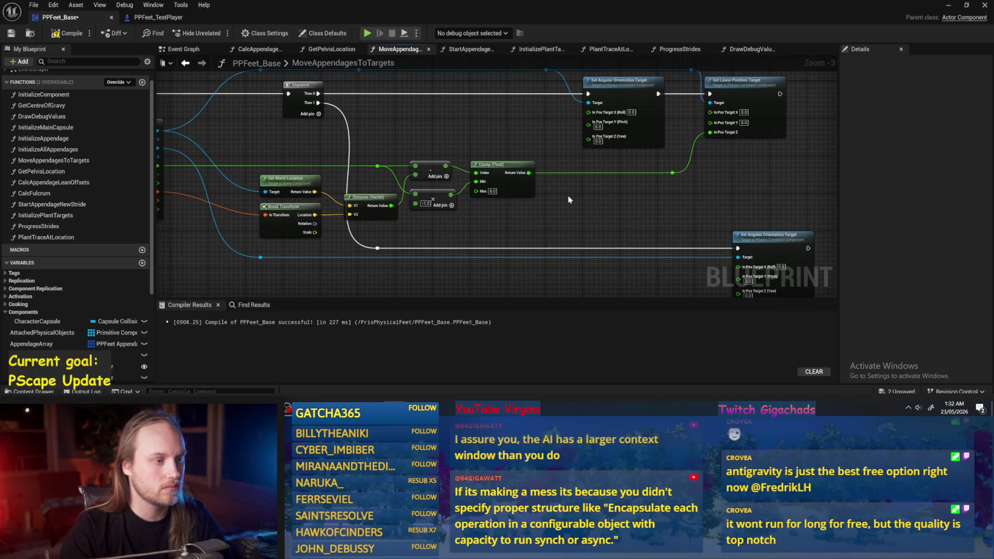
pyautogui.click(11, 34)
pyautogui.scroll(2, 537, 232)
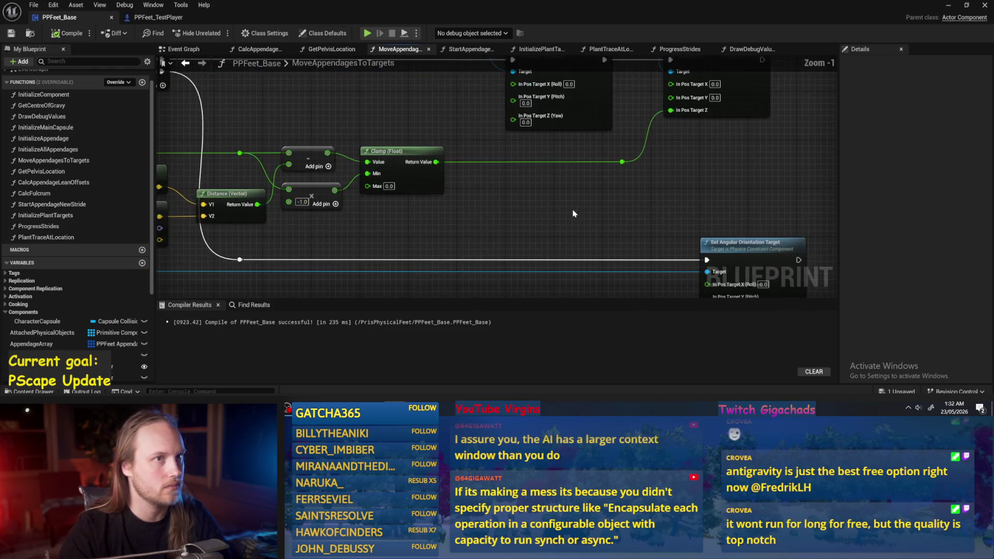
pyautogui.scroll(-1, 528, 225)
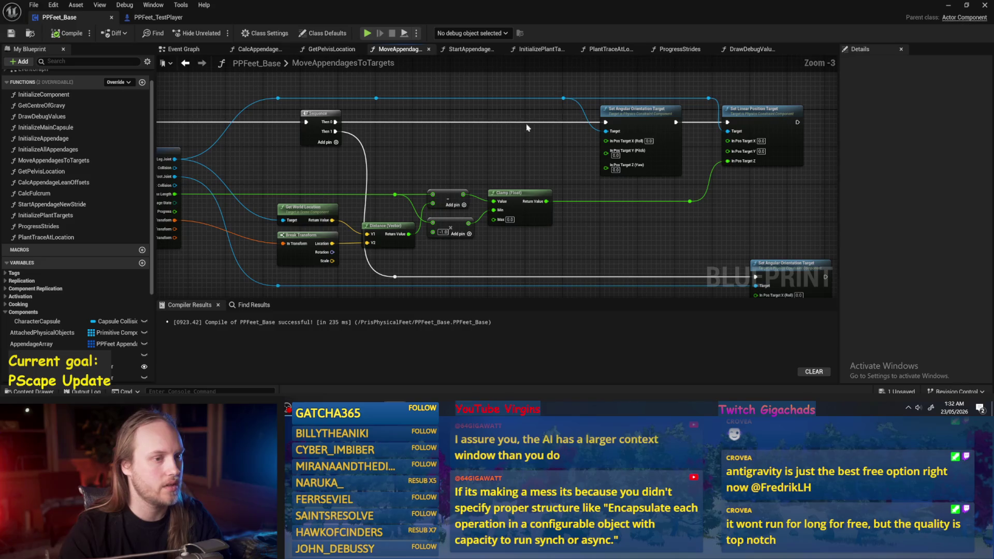
pyautogui.moveTo(516, 161)
pyautogui.mouseDown()
pyautogui.moveTo(487, 180)
pyautogui.moveTo(499, 171)
pyautogui.moveTo(611, 192)
pyautogui.mouseUp()
pyautogui.scroll(-1, 515, 191)
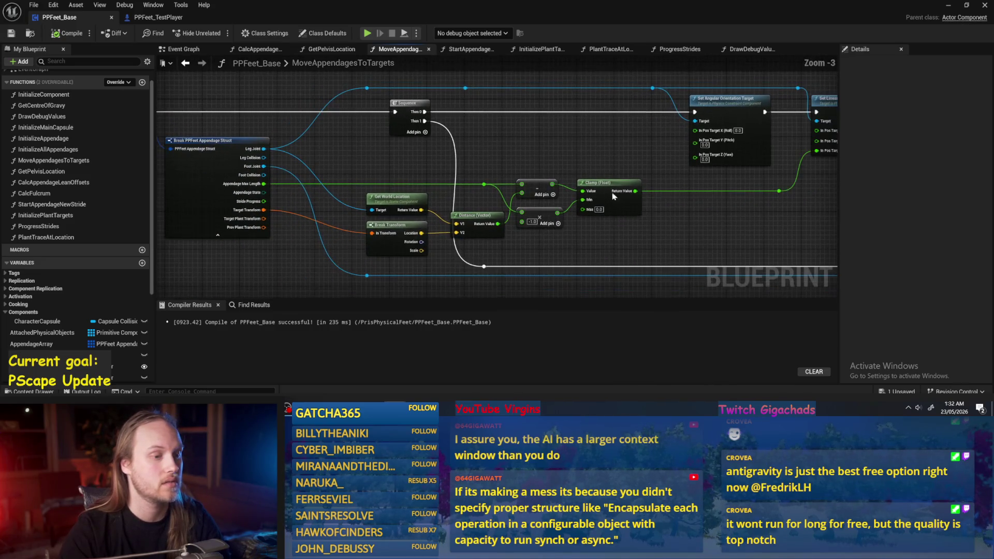
pyautogui.moveTo(488, 152); pyautogui.dragTo(367, 141)
# Add a Get World Rotation node from the constraint component, placed above the wires
pyautogui.moveTo(433, 104); pyautogui.dragTo(457, 159)
pyautogui.write('rotat')
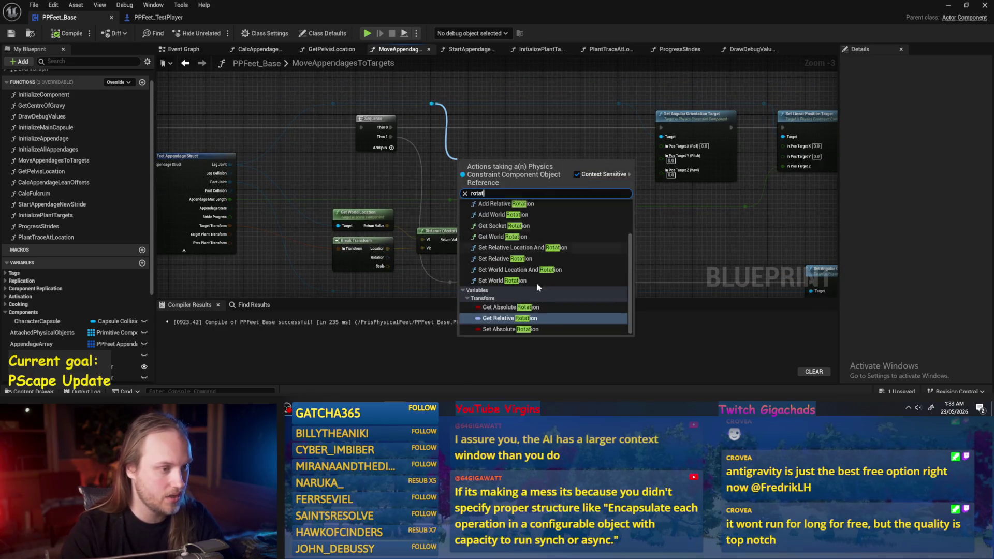
pyautogui.scroll(2, 518, 319)
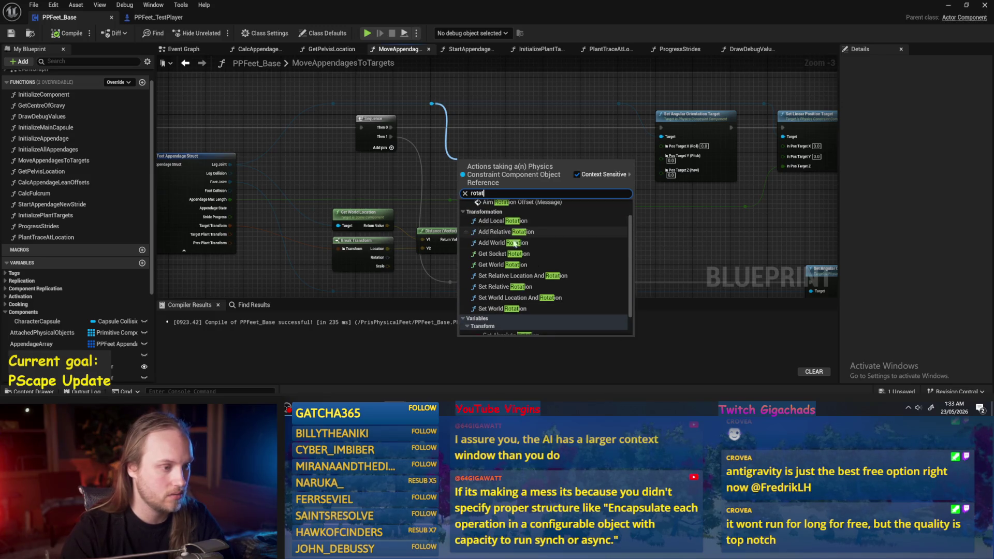
pyautogui.click(503, 264)
pyautogui.moveTo(483, 170); pyautogui.dragTo(499, 75)
# Add a Find Relative Look at Rotation node, replacing a mistakenly placed Look at Override Update
pyautogui.rightClick(531, 182)
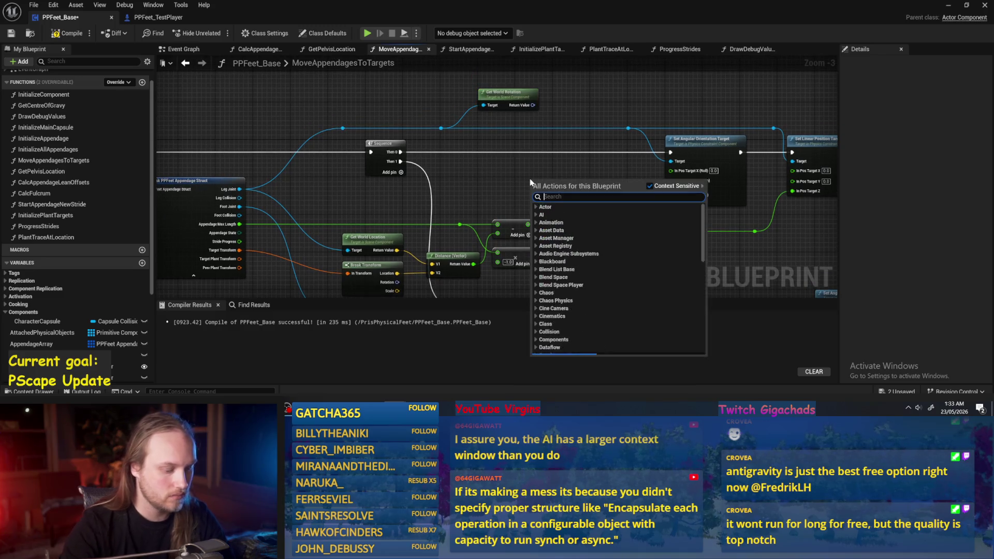
pyautogui.write('look at')
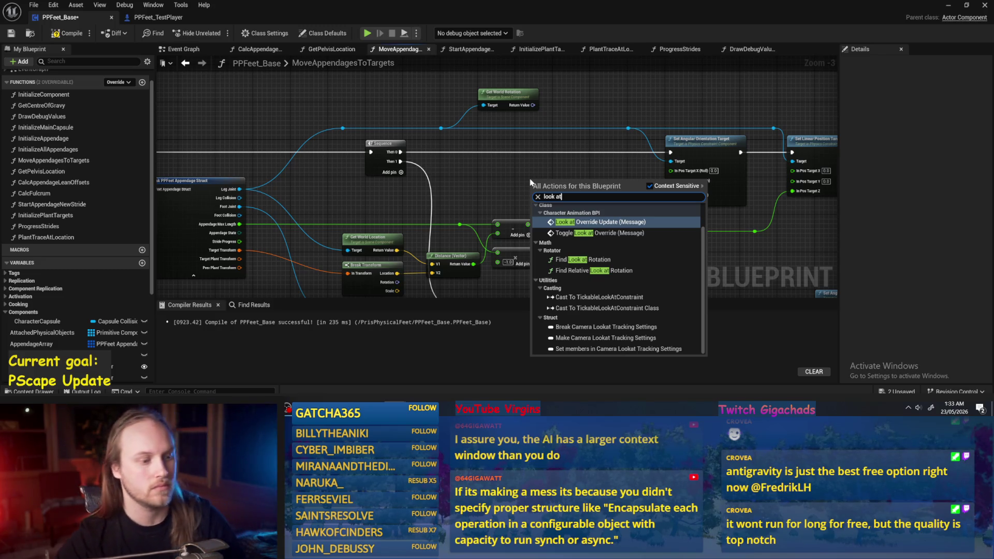
pyautogui.press('Return')
pyautogui.hotkey('ctrl', 'z')
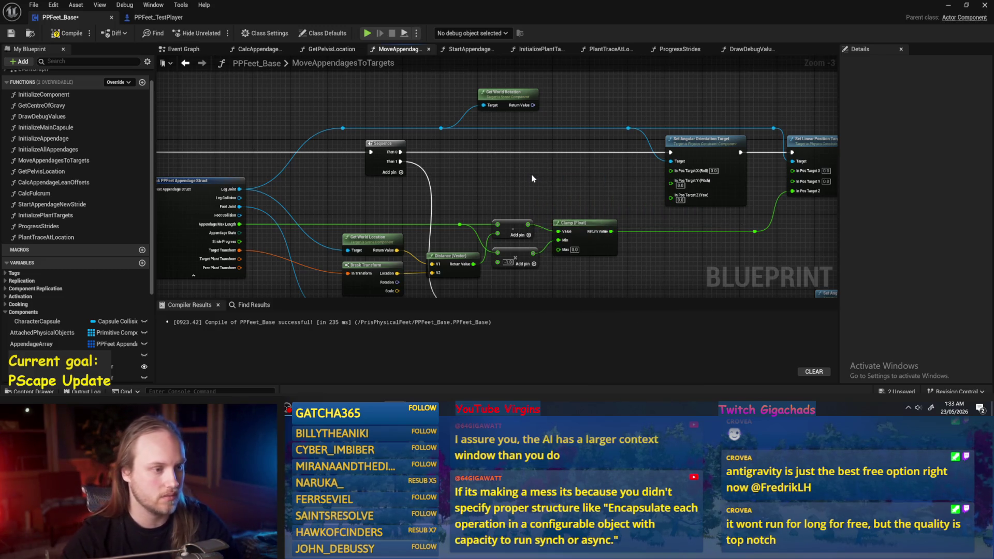
pyautogui.rightClick(525, 175)
pyautogui.write('look at ro')
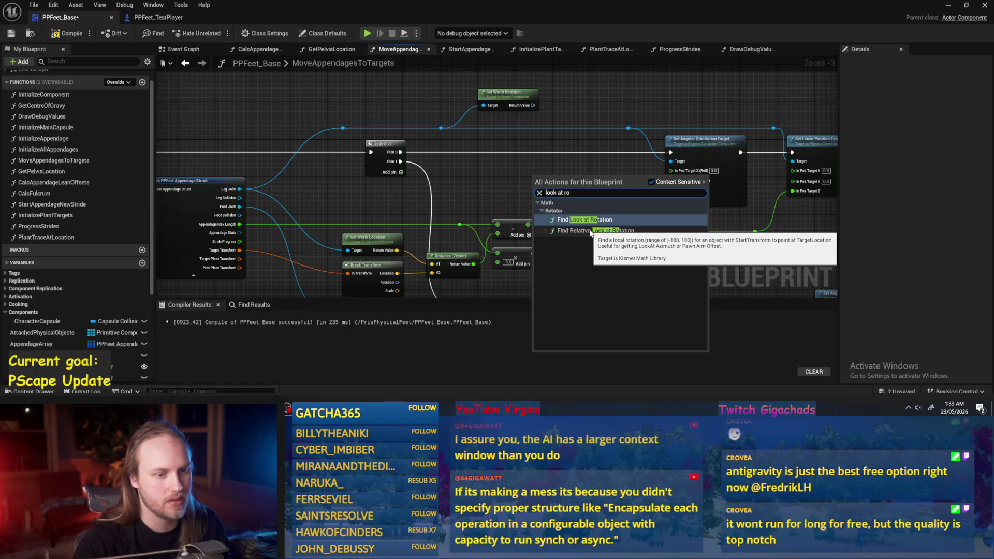
pyautogui.click(590, 231)
pyautogui.scroll(3, 590, 217)
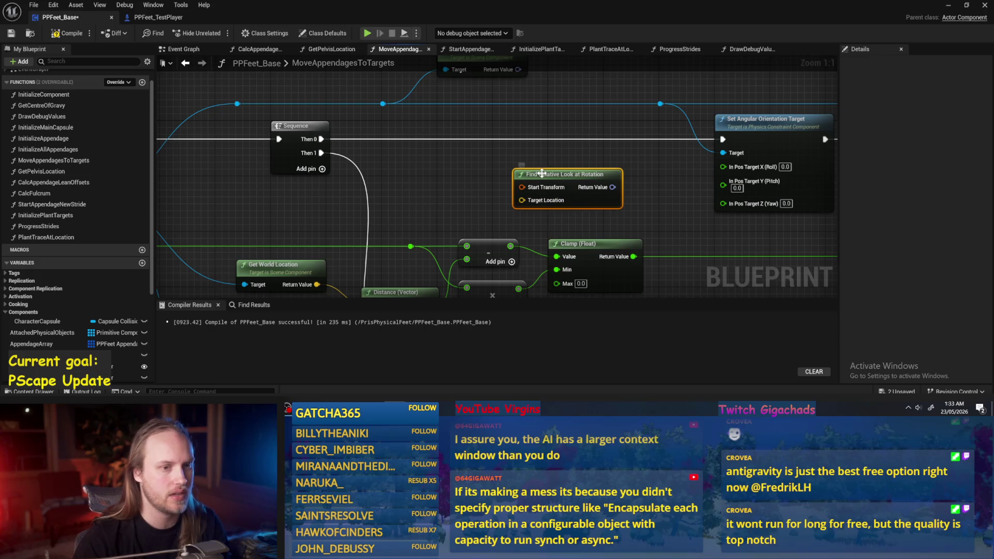
# Add Get World Transform for the constraint component and connect it to Start Transform
pyautogui.scroll(-2, 512, 166)
pyautogui.click(510, 163)
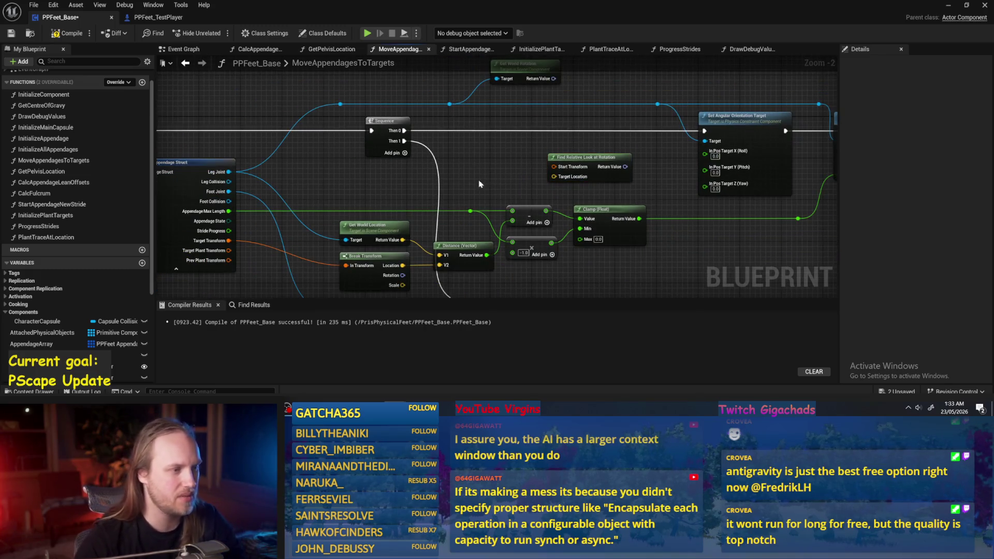
pyautogui.scroll(-1, 503, 169)
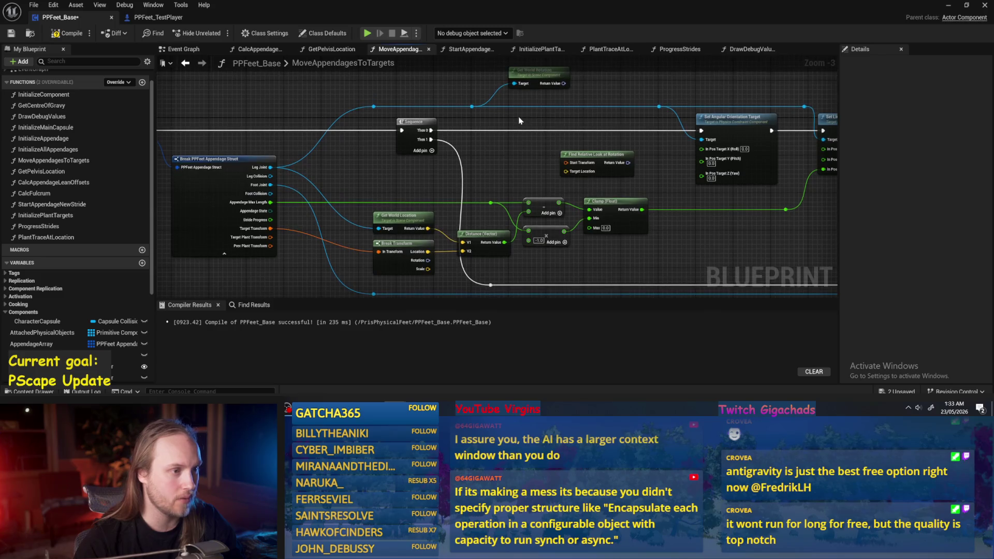
pyautogui.moveTo(471, 107); pyautogui.dragTo(486, 148)
pyautogui.write('ge')
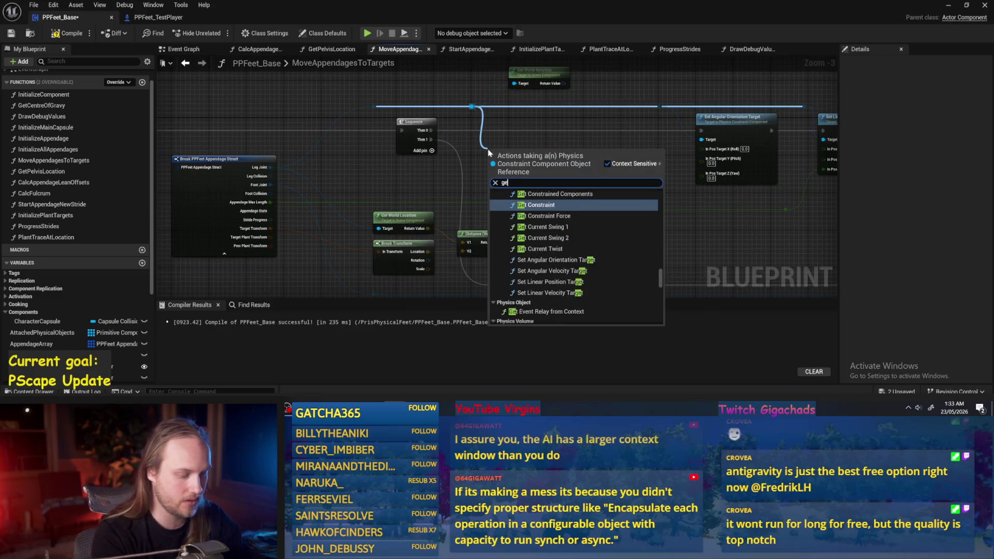
pyautogui.write('t transfo')
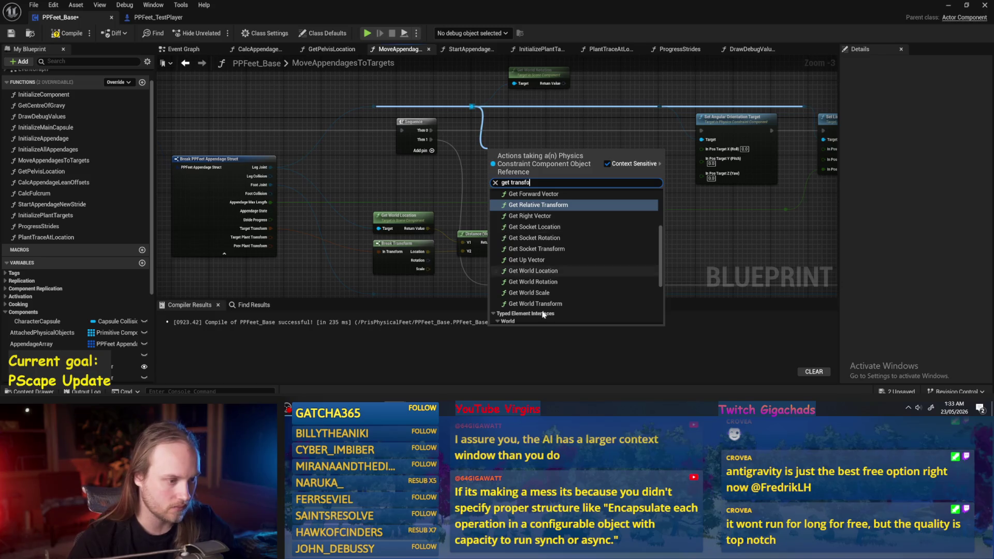
pyautogui.click(538, 303)
pyautogui.scroll(1, 539, 183)
pyautogui.moveTo(543, 160); pyautogui.dragTo(570, 161)
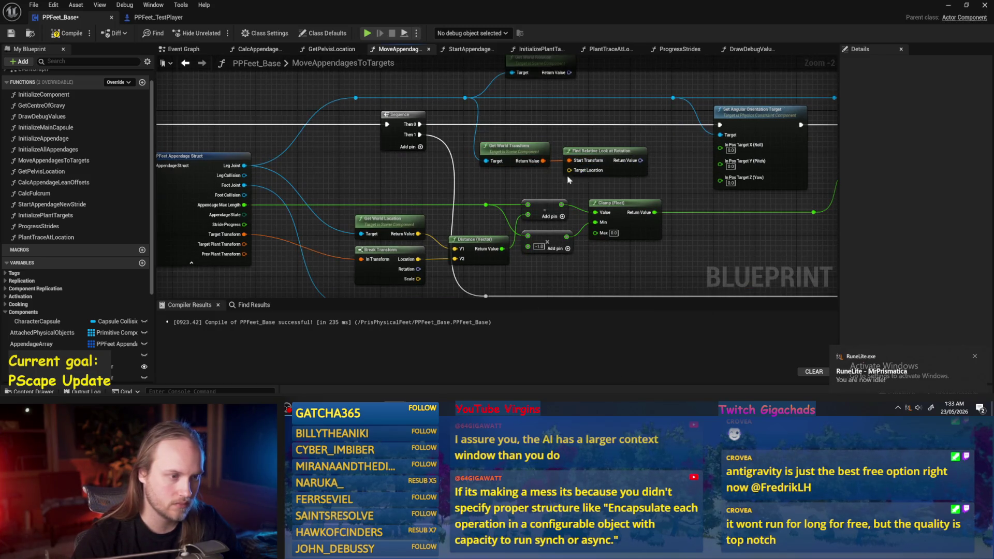
pyautogui.moveTo(682, 199); pyautogui.dragTo(624, 208)
pyautogui.moveTo(579, 180); pyautogui.dragTo(600, 180)
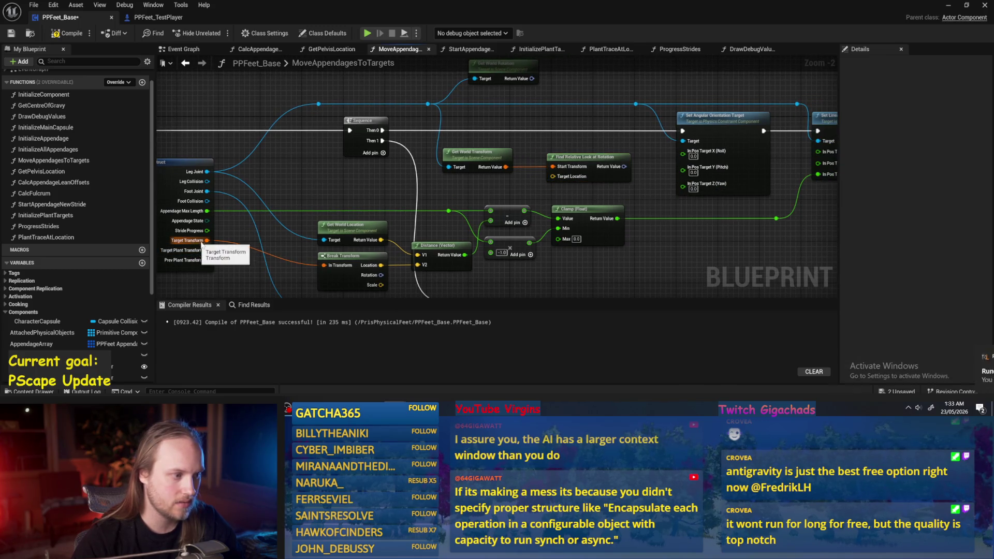
# Connect the location vector to the look-at node's Target Location
pyautogui.moveTo(459, 287); pyautogui.dragTo(496, 256)
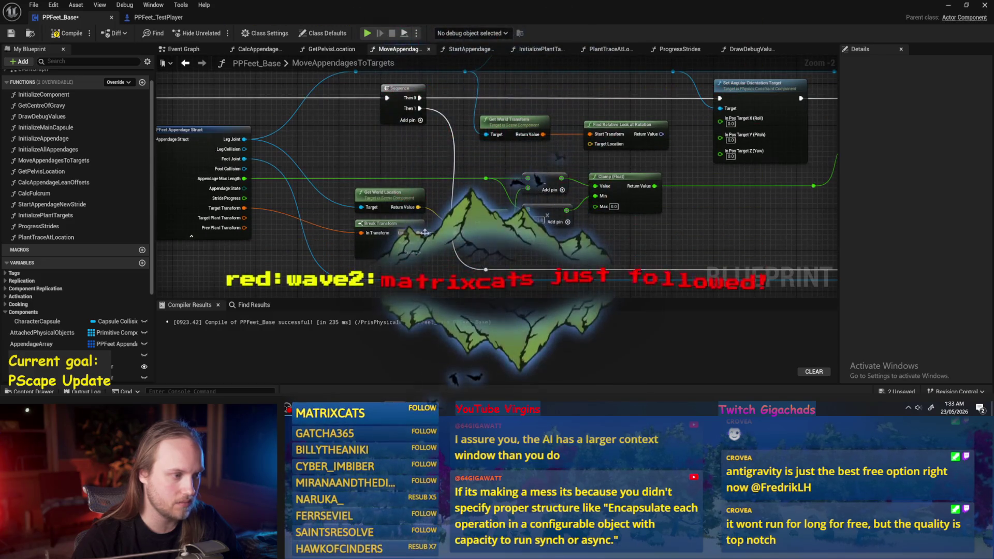
pyautogui.moveTo(418, 207); pyautogui.dragTo(594, 150)
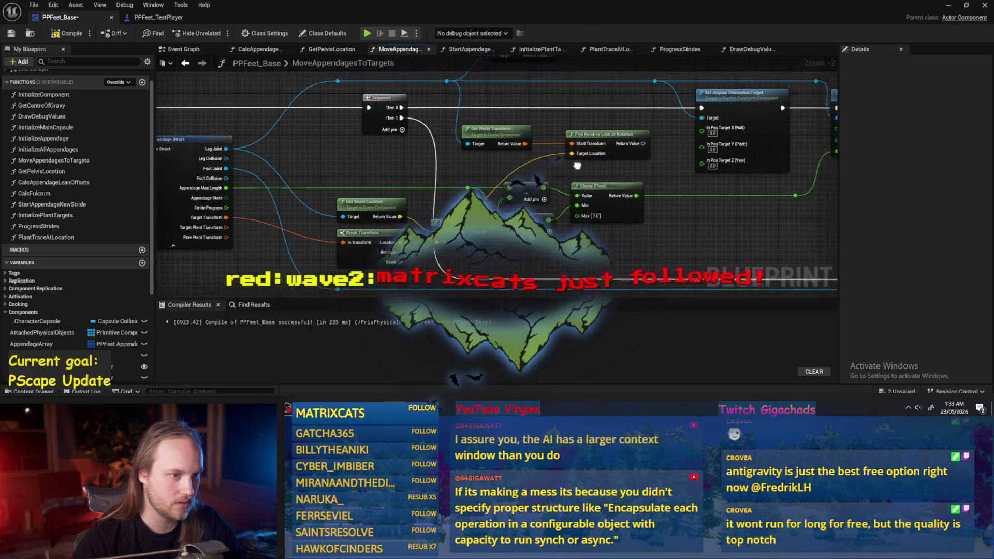
pyautogui.moveTo(719, 124); pyautogui.dragTo(622, 165)
pyautogui.rightClick(622, 165)
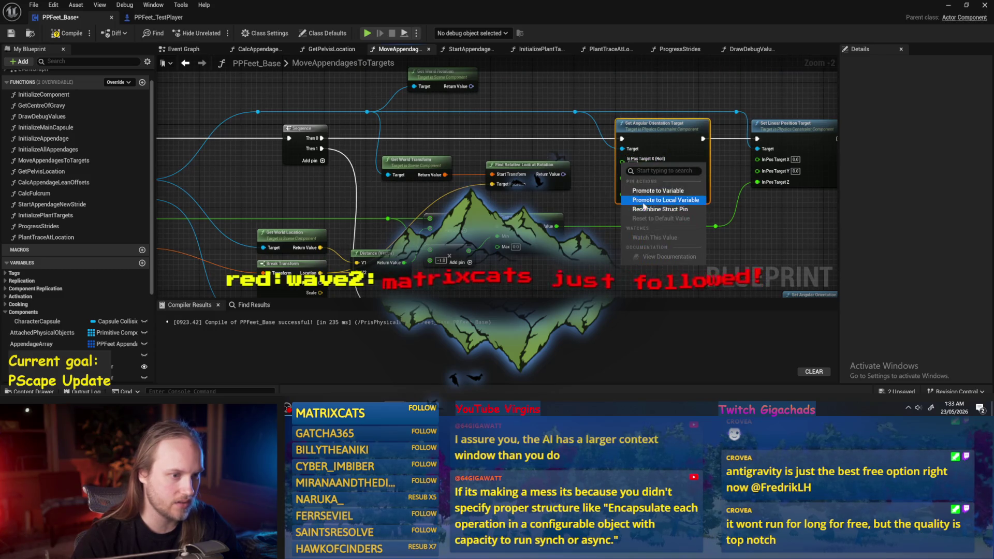
pyautogui.press('Escape')
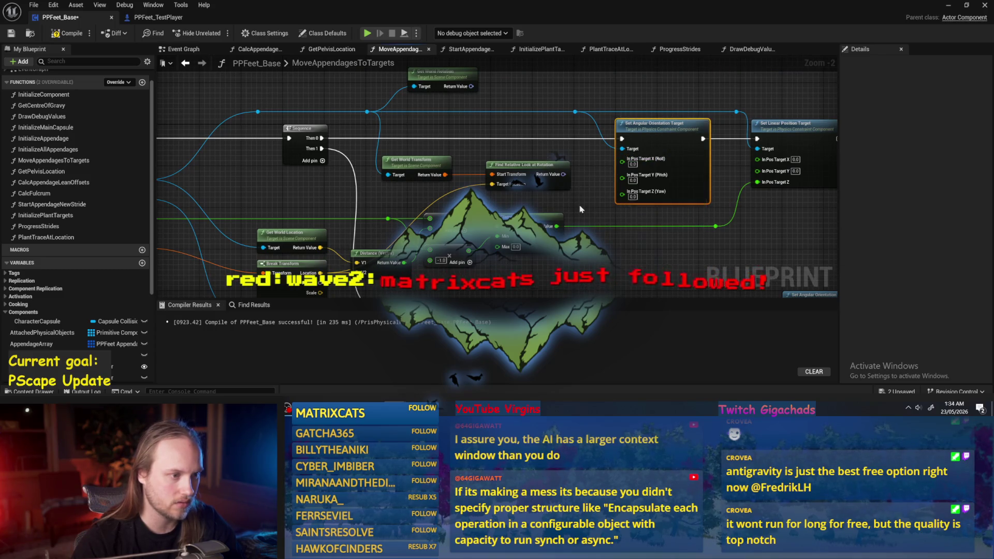
# Split the look-at Return Value and wire Roll and Pitch into Set Angular Orientation Target
pyautogui.moveTo(580, 206); pyautogui.dragTo(536, 197)
pyautogui.rightClick(519, 165)
pyautogui.click(481, 210)
pyautogui.scroll(2, 596, 176)
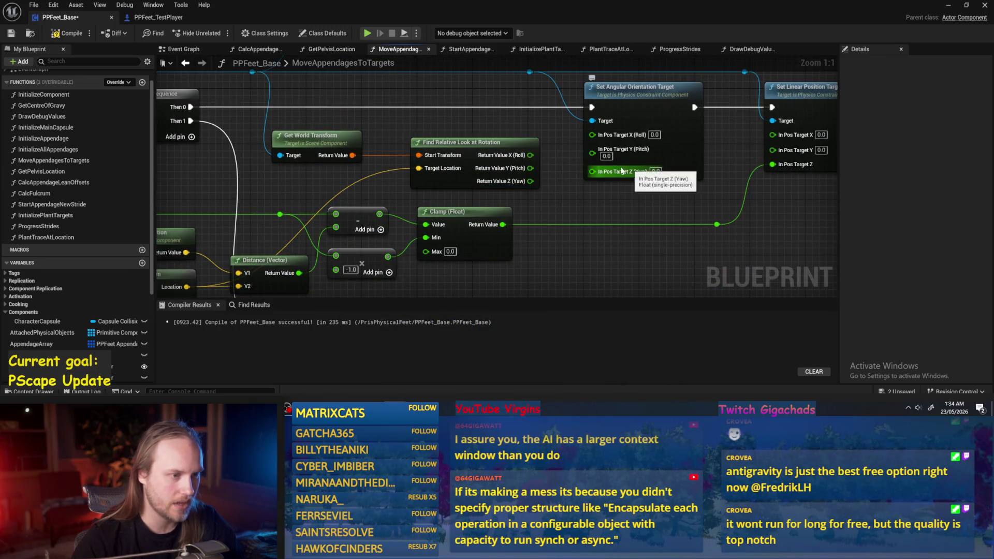
pyautogui.moveTo(530, 155)
pyautogui.mouseDown()
pyautogui.moveTo(592, 134)
pyautogui.moveTo(539, 166)
pyautogui.moveTo(592, 150)
pyautogui.mouseUp()
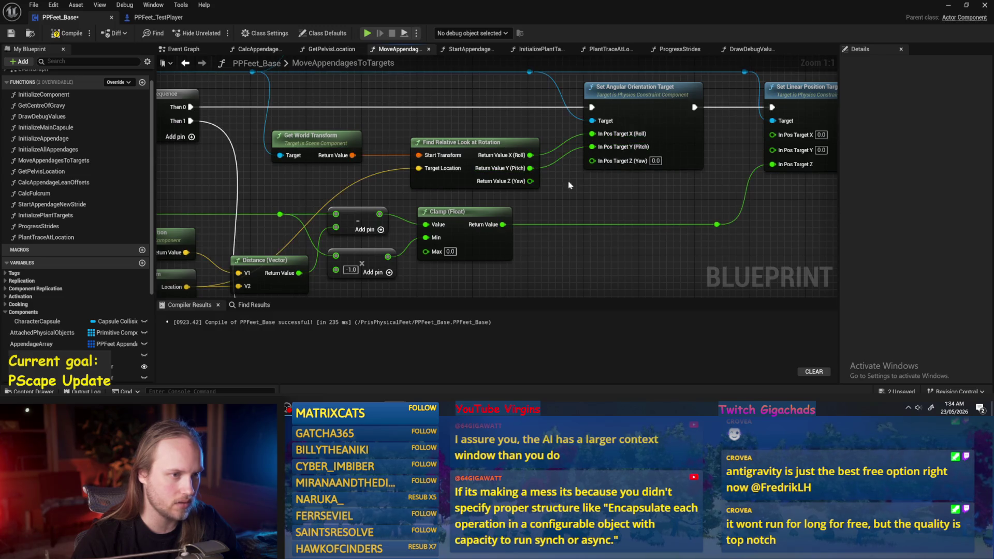
pyautogui.moveTo(487, 149); pyautogui.dragTo(493, 134)
pyautogui.click(621, 290)
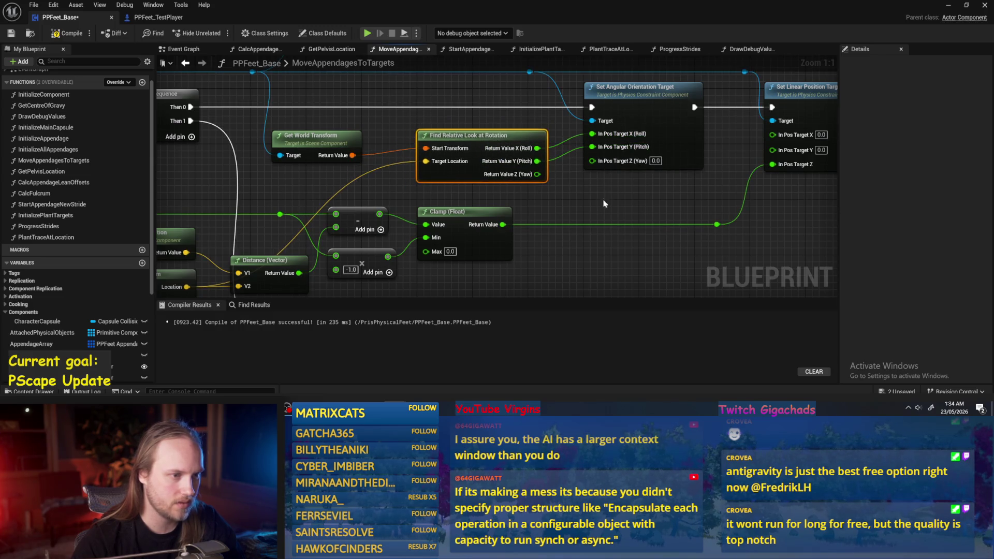
pyautogui.scroll(-2, 621, 290)
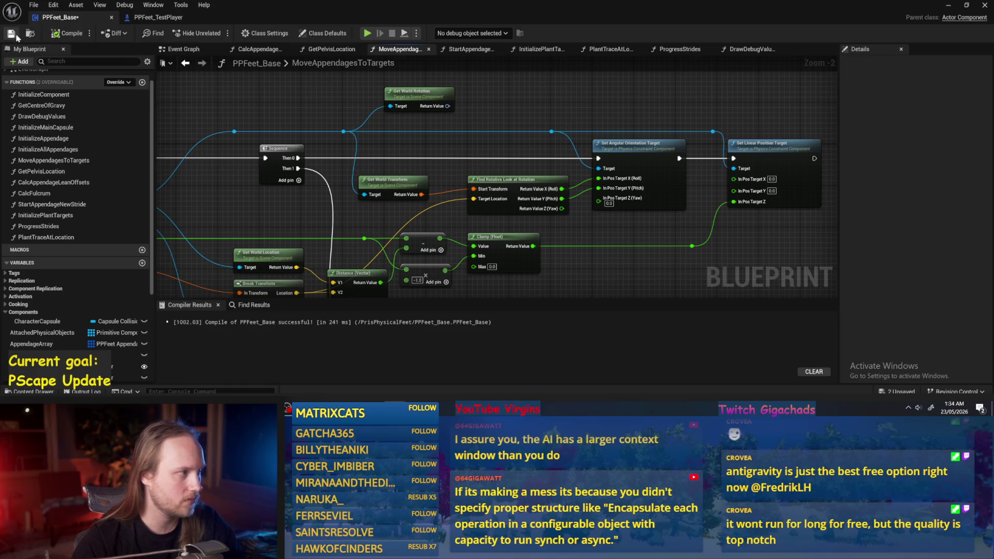
pyautogui.moveTo(537, 107); pyautogui.dragTo(524, 117)
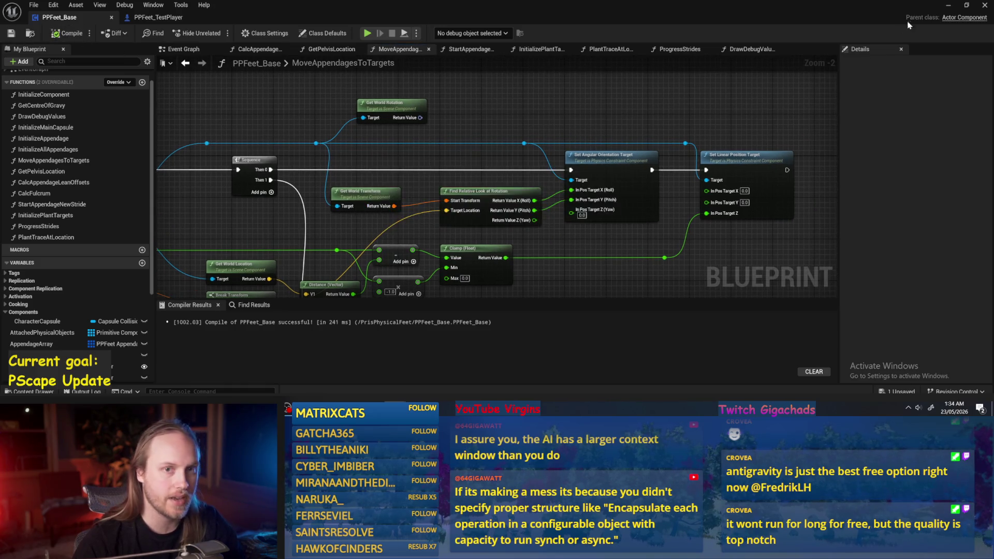
pyautogui.click(946, 8)
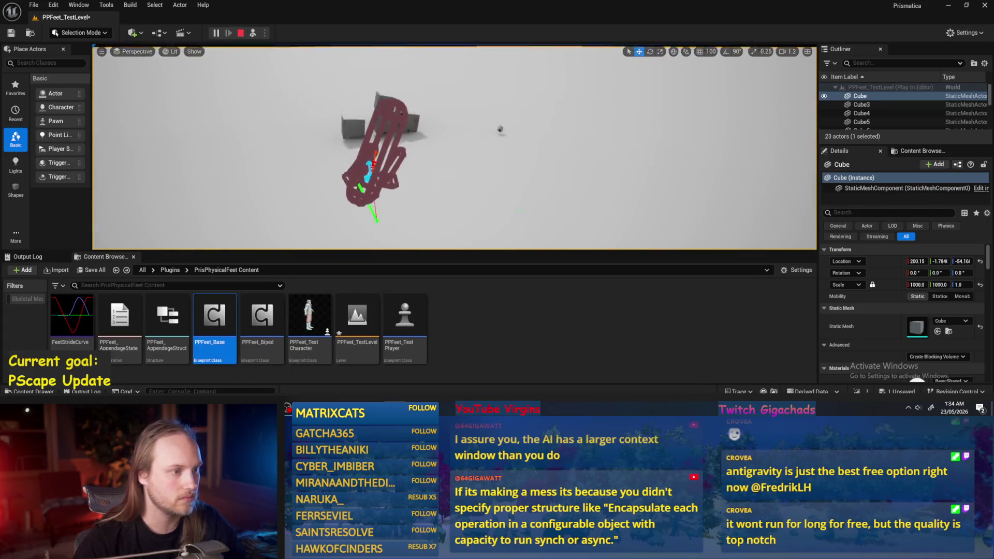
# Stop the running test and play PPFeet_TestLevel again to check leg orientation
pyautogui.press('Escape')
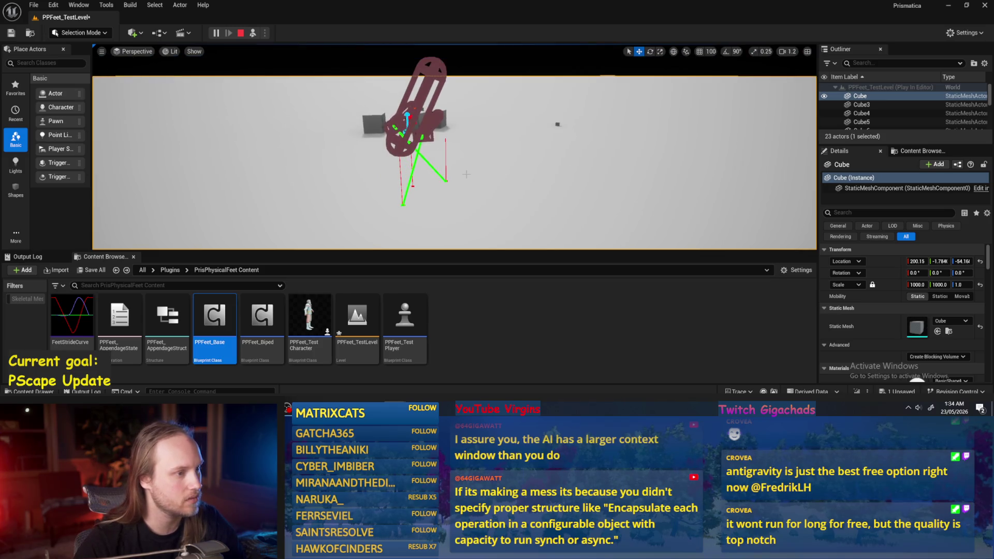
pyautogui.hotkey('alt', 'p')
pyautogui.click(264, 33)
pyautogui.click(400, 162)
pyautogui.press('Escape')
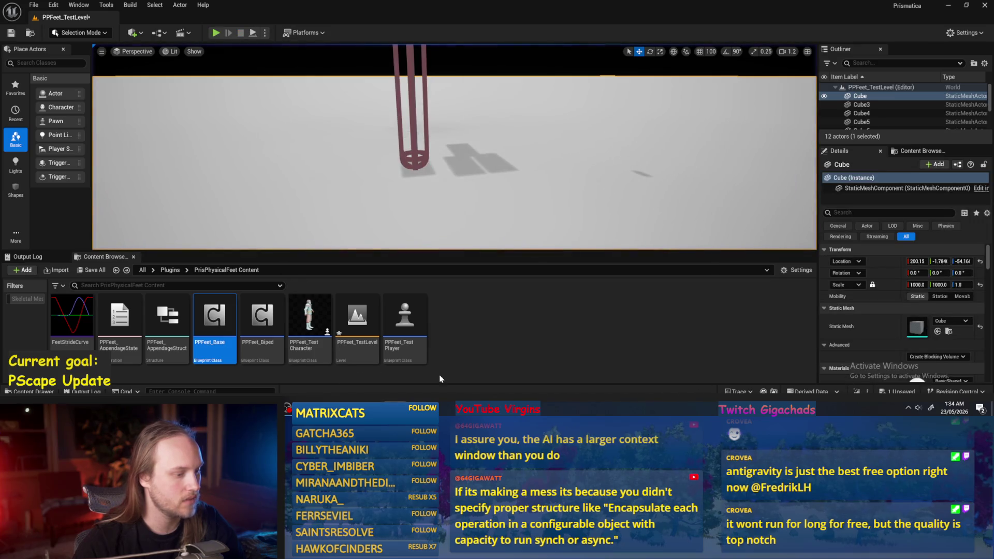
# Bring the PPFeet_Base blueprint back up with the look-at nodes in view
pyautogui.rightClick(394, 408)
pyautogui.click(395, 408)
pyautogui.click(443, 370)
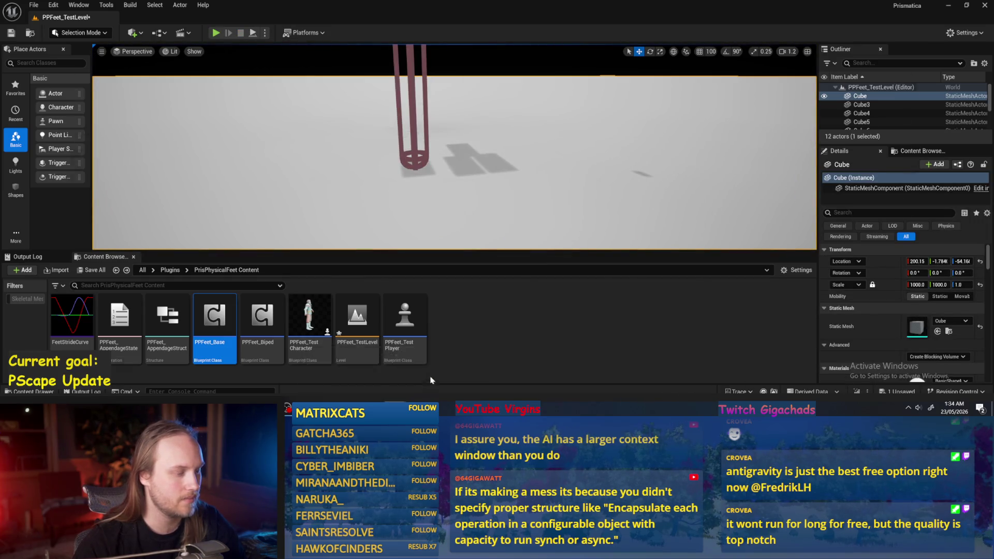
pyautogui.moveTo(558, 228); pyautogui.dragTo(597, 207)
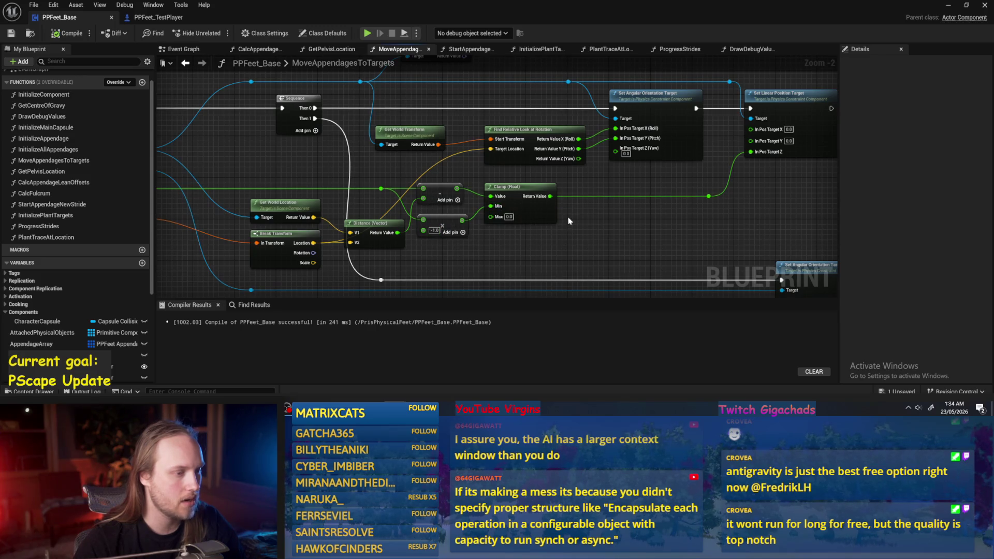
# Play PPFeet_TestLevel twice to watch the legs orient, then reopen PPFeet_Base
pyautogui.moveTo(667, 201); pyautogui.dragTo(682, 167)
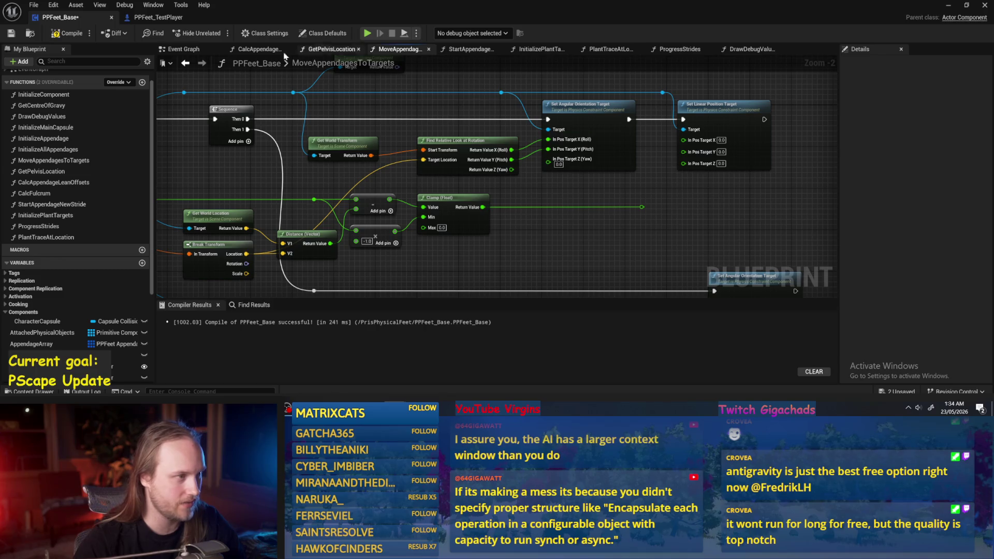
pyautogui.click(948, 7)
pyautogui.click(256, 35)
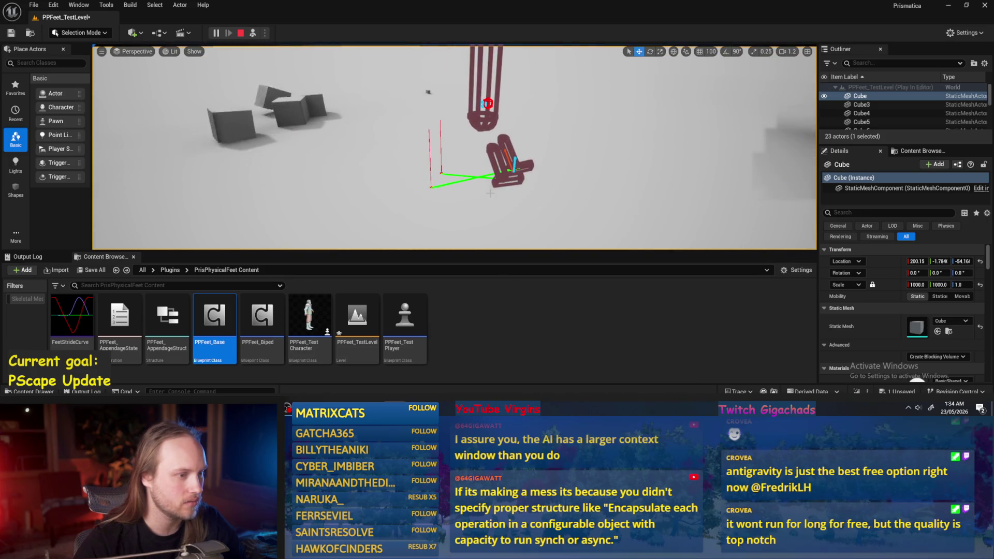
pyautogui.press('Escape')
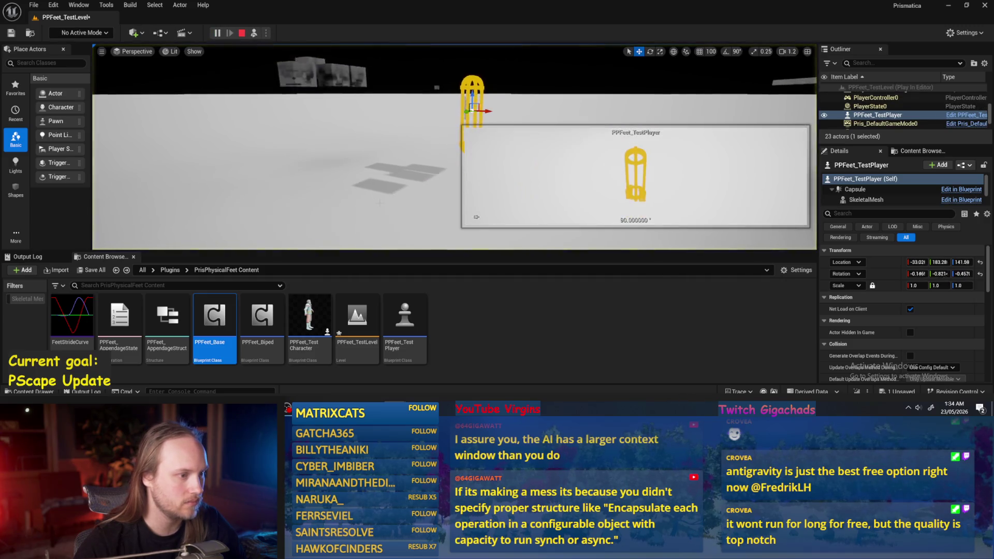
pyautogui.hotkey('alt', 'p')
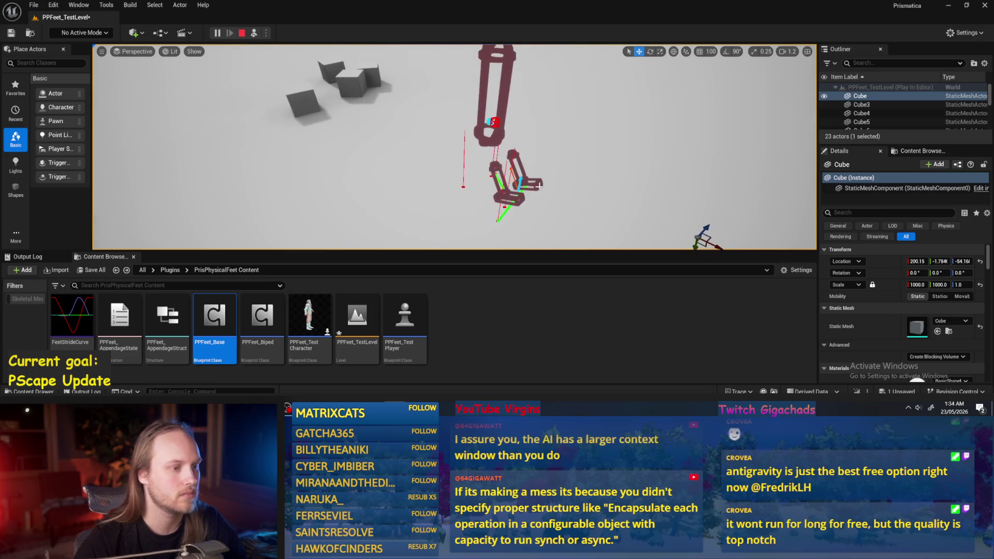
pyautogui.press('Escape')
pyautogui.doubleClick(215, 315)
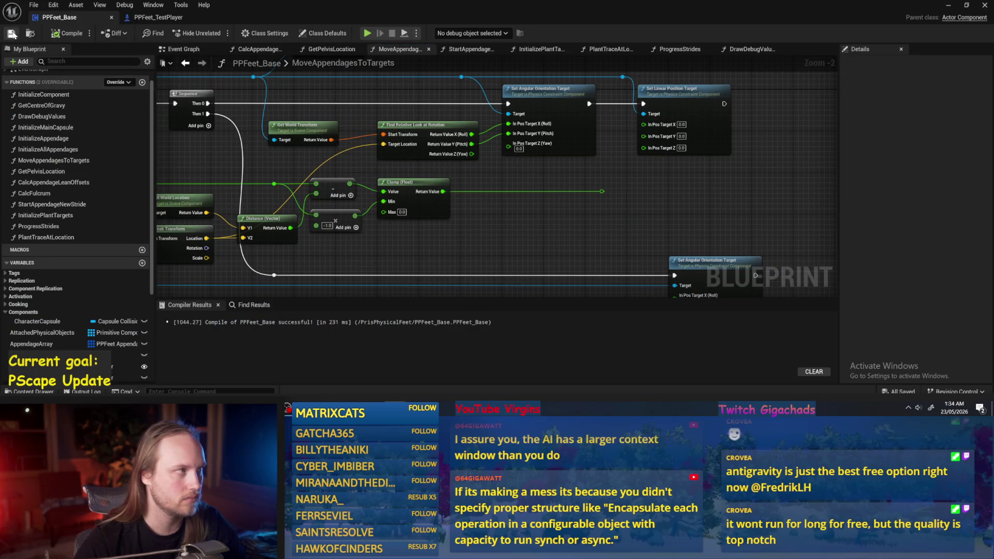
# Add a Find Look at Rotation node in place of the deleted Get World Transform node
pyautogui.scroll(-1, 601, 209)
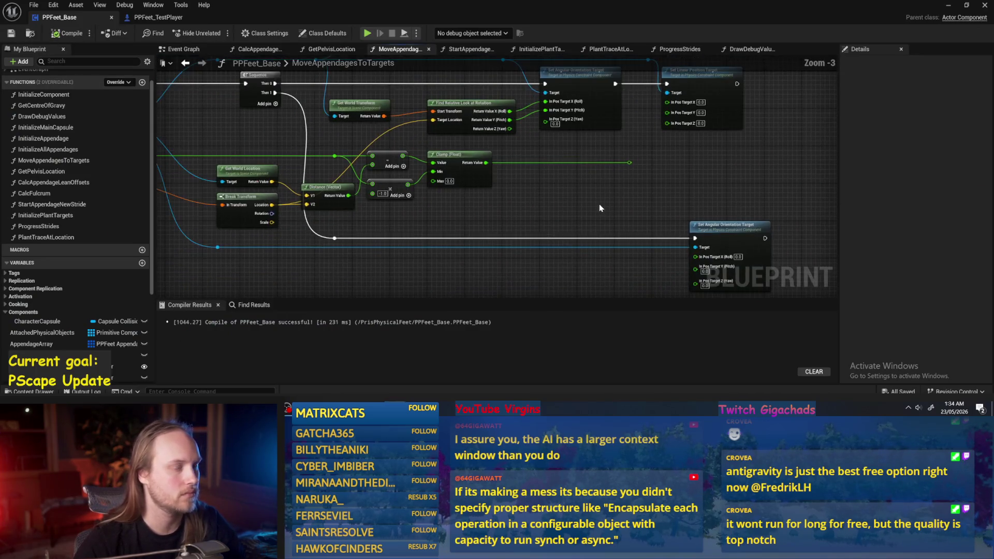
pyautogui.moveTo(541, 198)
pyautogui.mouseDown()
pyautogui.moveTo(517, 217)
pyautogui.moveTo(745, 224)
pyautogui.moveTo(595, 212)
pyautogui.moveTo(557, 182)
pyautogui.moveTo(624, 201)
pyautogui.mouseUp()
pyautogui.moveTo(406, 146); pyautogui.dragTo(508, 164)
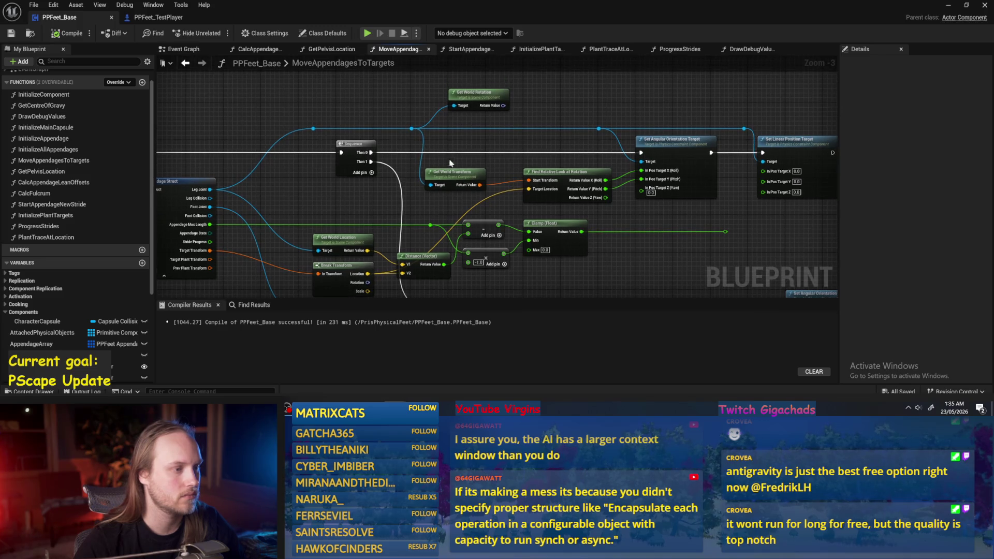
pyautogui.rightClick(496, 170)
pyautogui.write('look at rot')
pyautogui.press('Return')
pyautogui.moveTo(499, 171); pyautogui.dragTo(506, 140)
pyautogui.press('Delete')
# Feed the joint's Get World Location into the Find Look at Rotation Start pin
pyautogui.moveTo(423, 107); pyautogui.dragTo(444, 147)
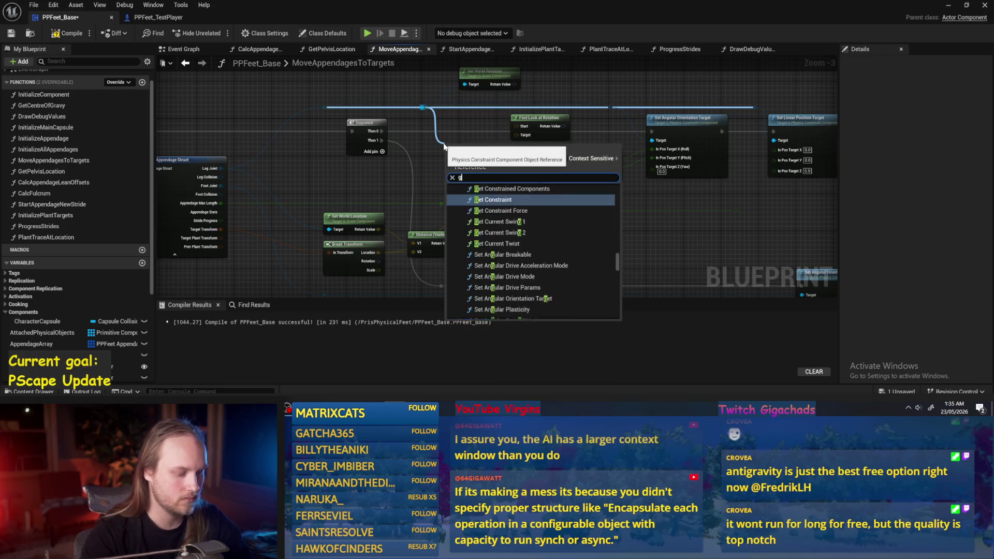
pyautogui.write('get location')
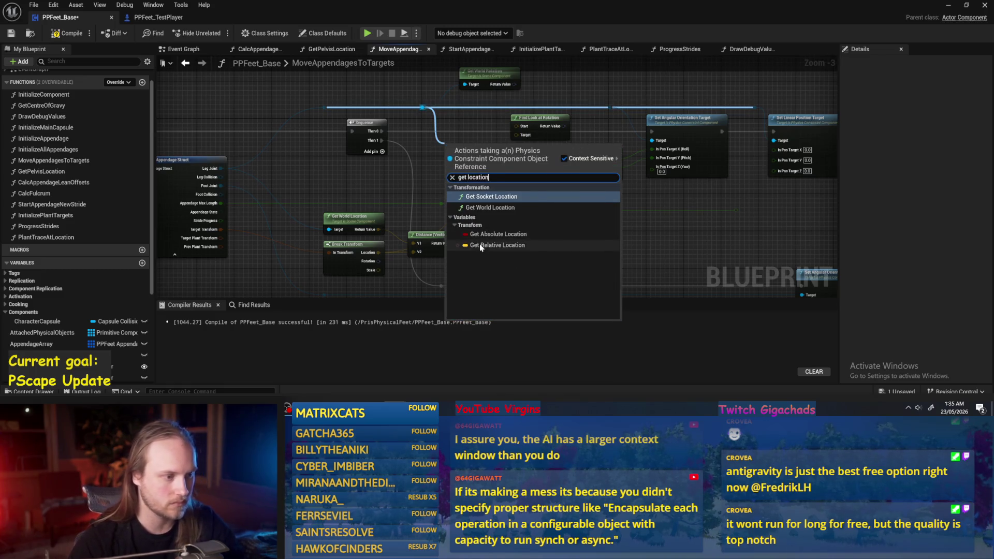
pyautogui.press('Return')
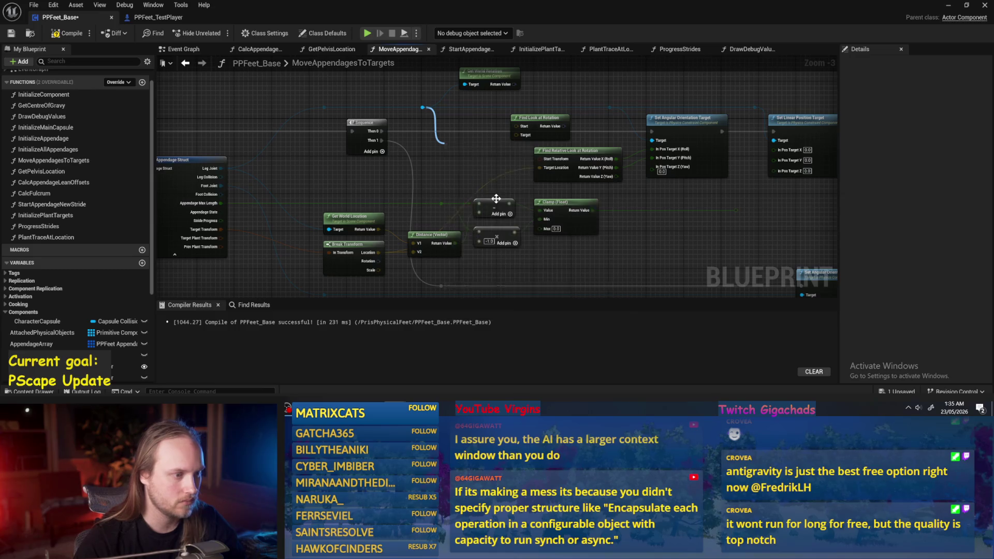
pyautogui.press('Delete')
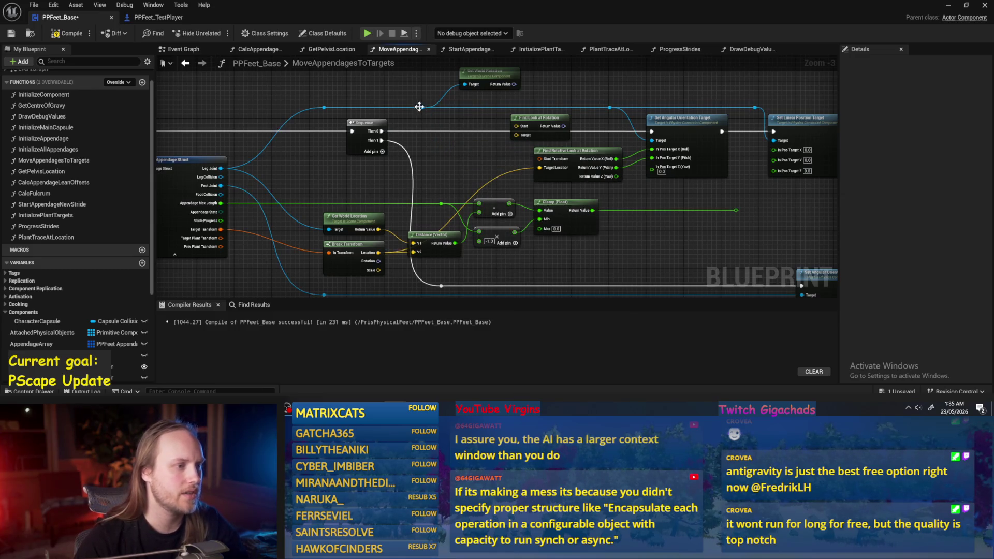
pyautogui.moveTo(422, 107); pyautogui.dragTo(448, 150)
pyautogui.write('get location')
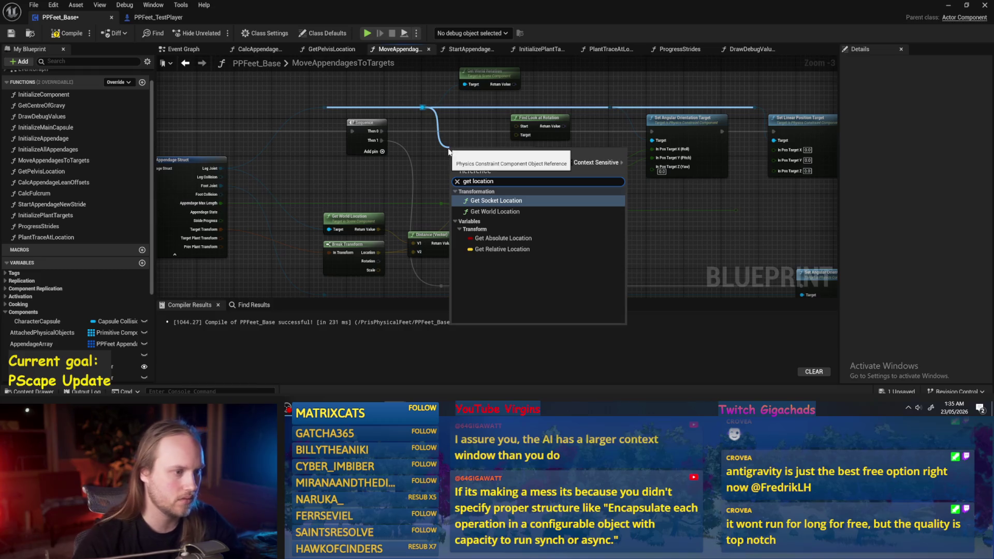
pyautogui.click(496, 211)
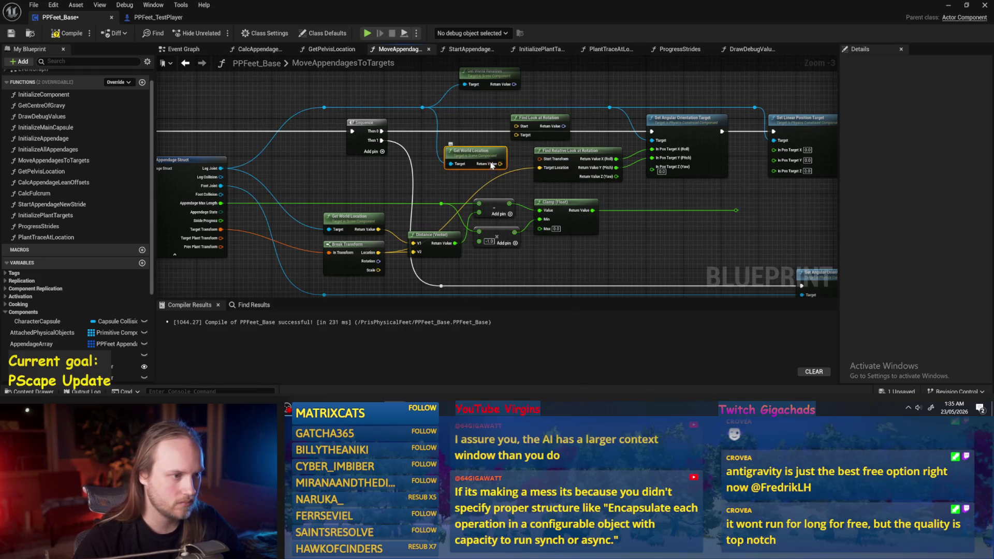
pyautogui.moveTo(499, 163)
pyautogui.mouseDown()
pyautogui.moveTo(516, 127)
pyautogui.moveTo(477, 142)
pyautogui.mouseUp()
# Replace Find Relative Look at Rotation, wiring the target location into Distance and look-at Target
pyautogui.click(561, 162)
pyautogui.press('Delete')
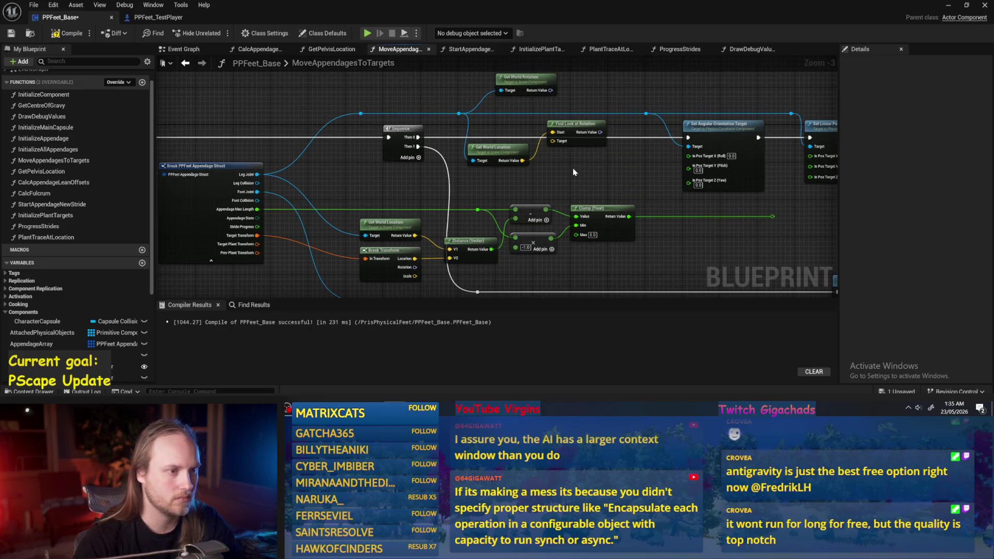
pyautogui.moveTo(567, 126); pyautogui.dragTo(585, 154)
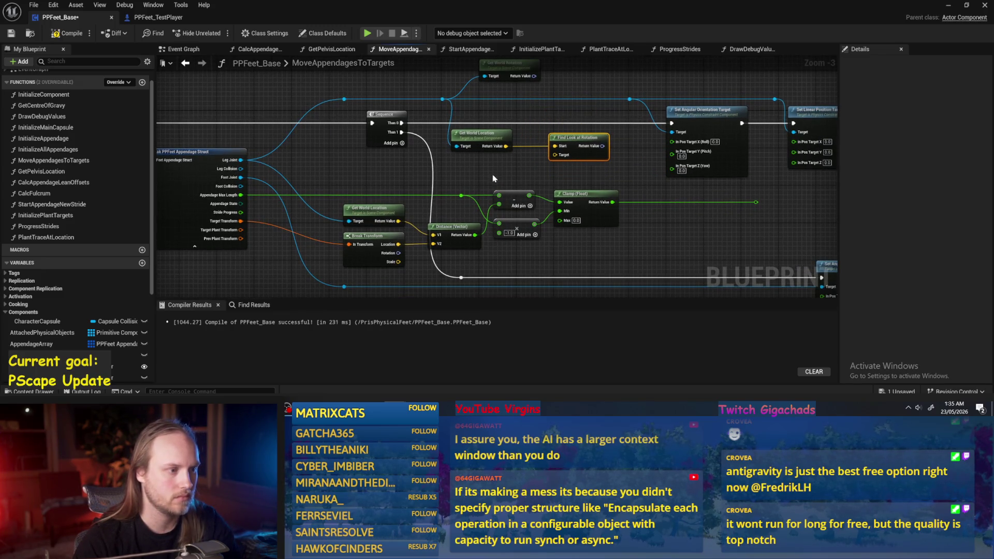
pyautogui.moveTo(398, 244)
pyautogui.mouseDown()
pyautogui.moveTo(432, 243)
pyautogui.moveTo(482, 197)
pyautogui.moveTo(554, 154)
pyautogui.mouseUp()
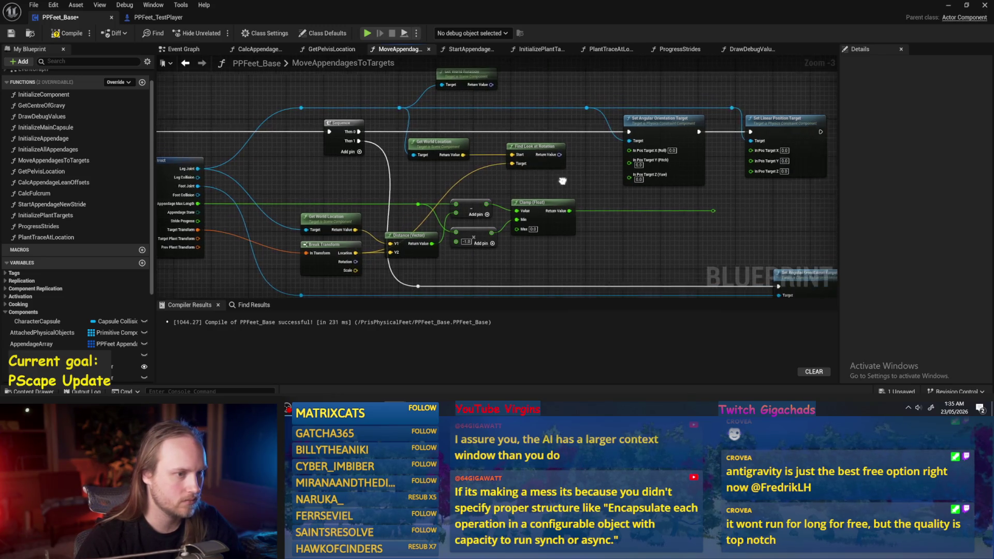
pyautogui.click(546, 150)
# Split the look-at rotation output into the orientation target, then start playtesting the level
pyautogui.rightClick(547, 154)
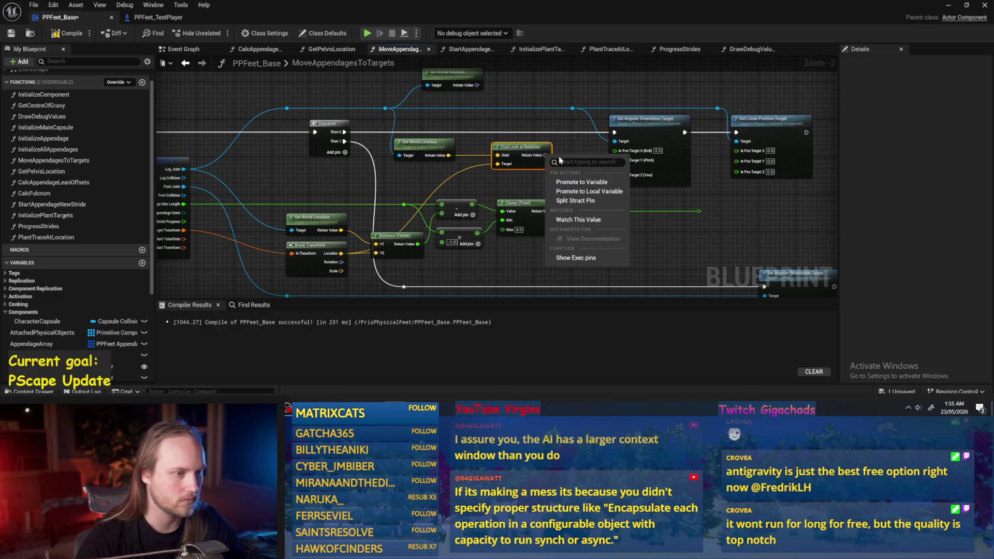
pyautogui.click(564, 201)
pyautogui.moveTo(560, 163)
pyautogui.mouseDown()
pyautogui.moveTo(614, 162)
pyautogui.moveTo(560, 164)
pyautogui.mouseUp()
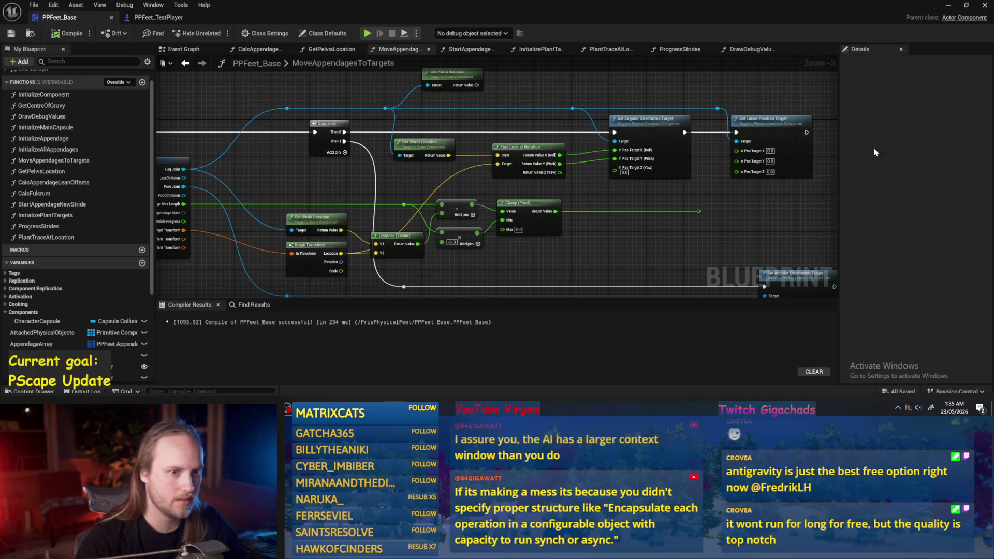
pyautogui.moveTo(638, 94); pyautogui.dragTo(632, 117)
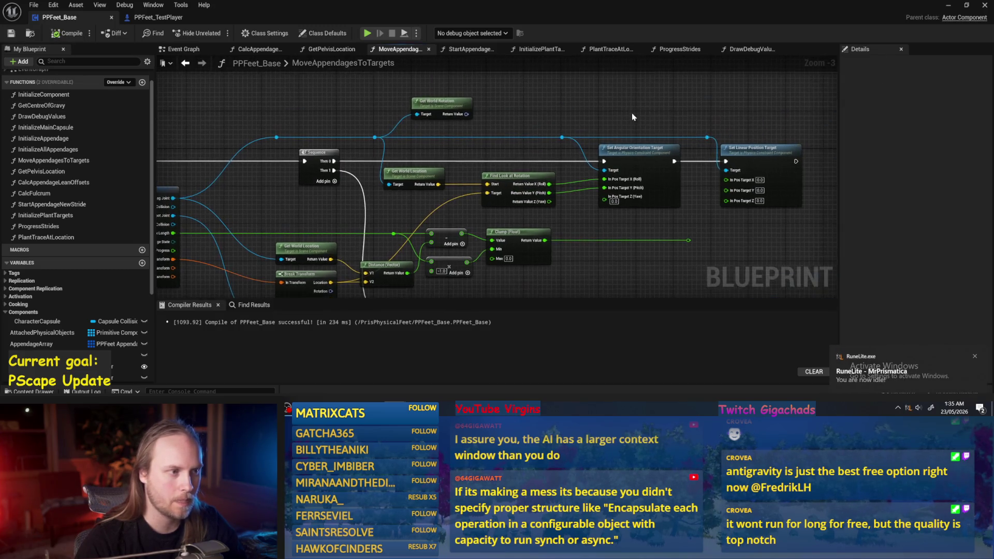
pyautogui.click(949, 5)
pyautogui.click(253, 34)
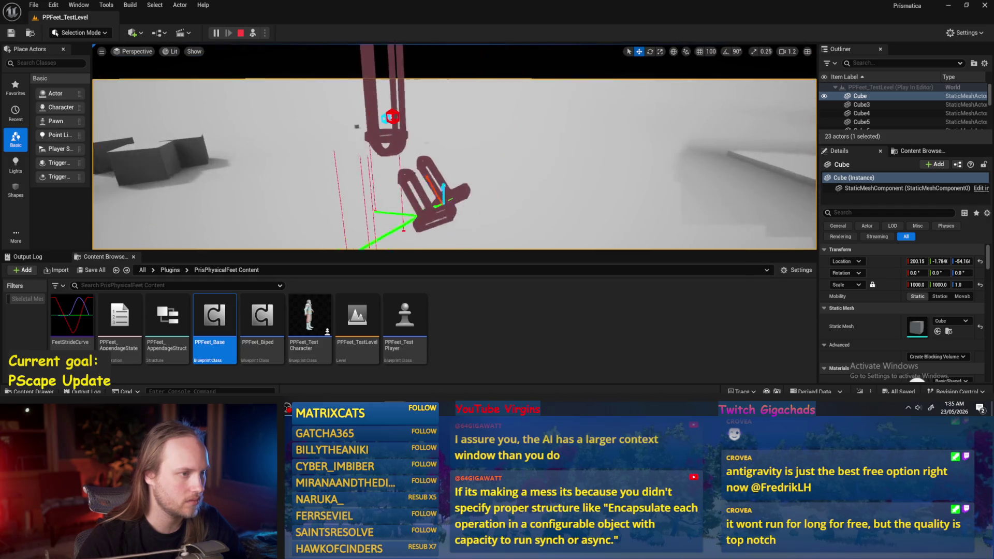
# Stop the playtest and return to PPFeet_Base's MoveAppendagesToTargets graph near the entry and loop nodes
pyautogui.press('Escape')
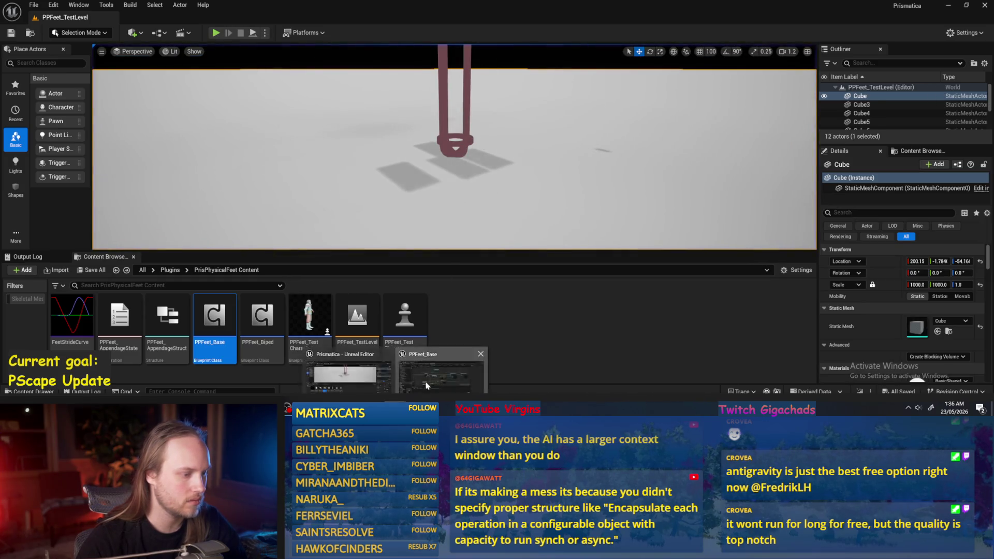
pyautogui.doubleClick(215, 316)
pyautogui.moveTo(604, 214)
pyautogui.mouseDown()
pyautogui.moveTo(577, 215)
pyautogui.moveTo(673, 207)
pyautogui.moveTo(535, 207)
pyautogui.mouseUp()
# Reposition the function entry node and save PPFeet_Base
pyautogui.moveTo(243, 145); pyautogui.dragTo(196, 145)
pyautogui.moveTo(183, 102); pyautogui.dragTo(259, 92)
pyautogui.click(11, 33)
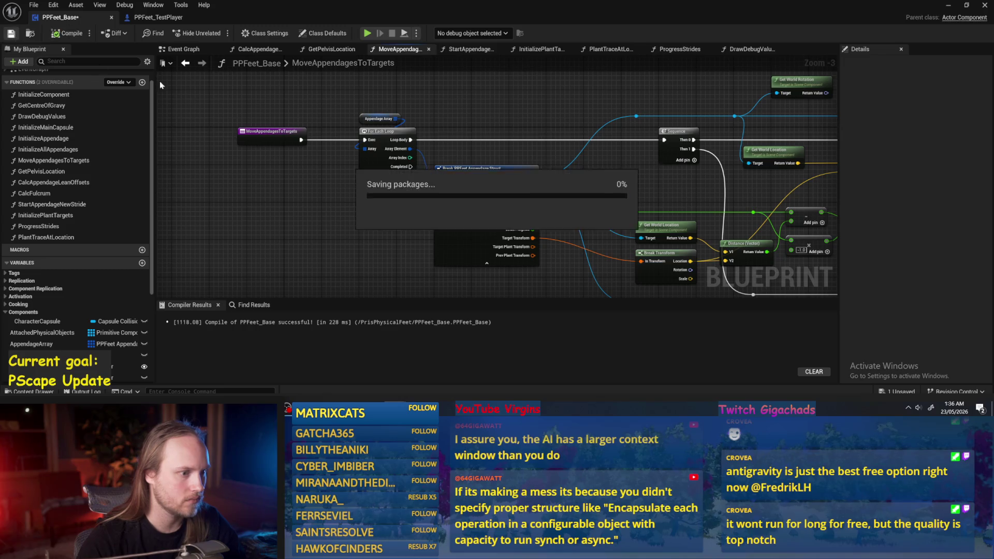
# Inspect the StartAppendageNewStride function graph from the Event Graph
pyautogui.click(183, 49)
pyautogui.moveTo(597, 229)
pyautogui.mouseDown()
pyautogui.moveTo(515, 222)
pyautogui.moveTo(451, 189)
pyautogui.mouseUp()
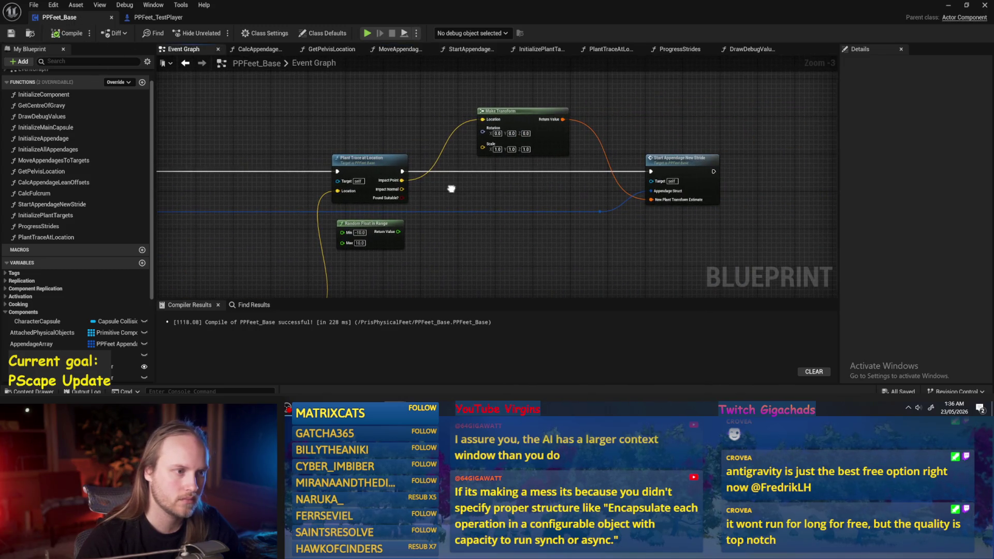
pyautogui.click(659, 162)
pyautogui.scroll(-2, 650, 173)
pyautogui.scroll(2, 580, 232)
pyautogui.click(579, 232)
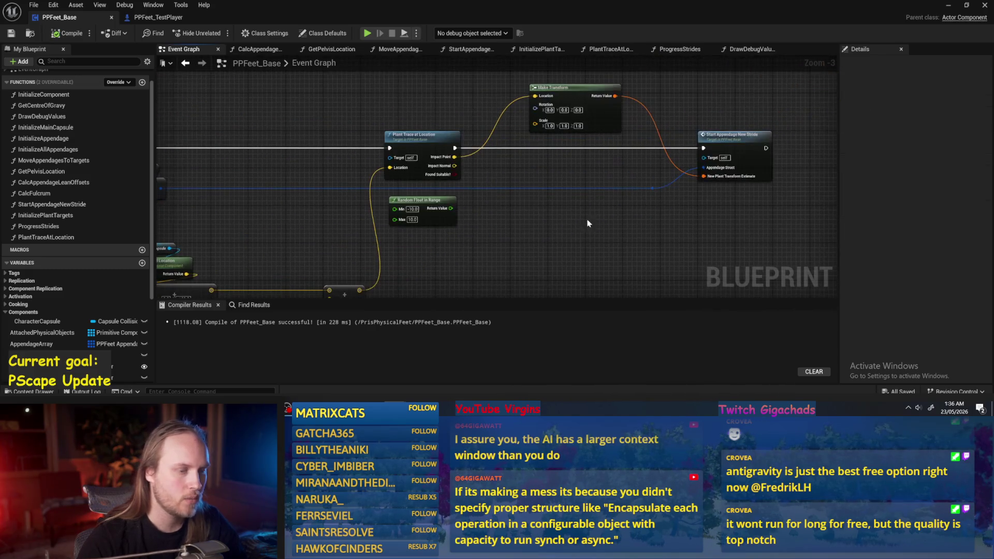
pyautogui.doubleClick(742, 137)
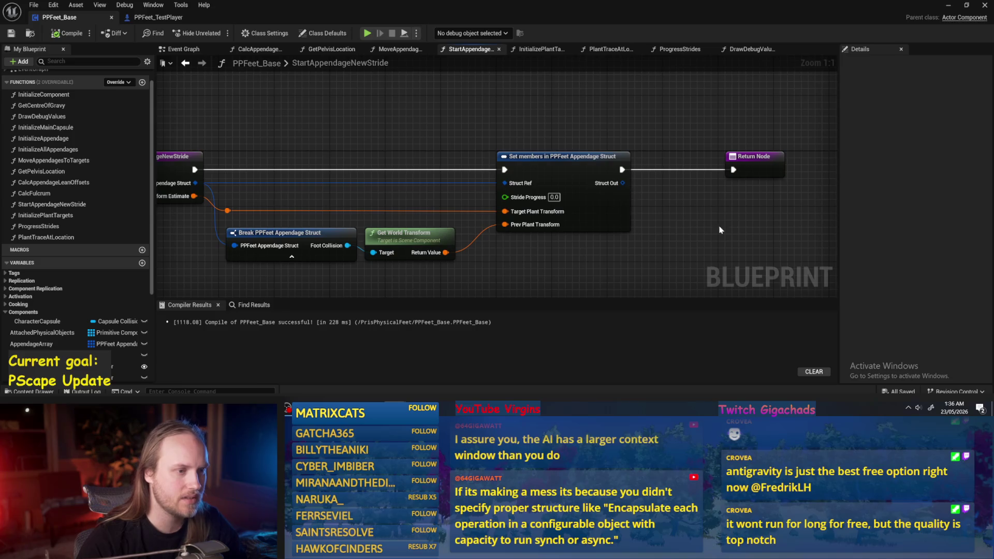
pyautogui.moveTo(741, 177); pyautogui.dragTo(648, 177)
# Close every tab except the Event Graph, then reopen the MoveAppendagesToTargets graph
pyautogui.click(171, 51)
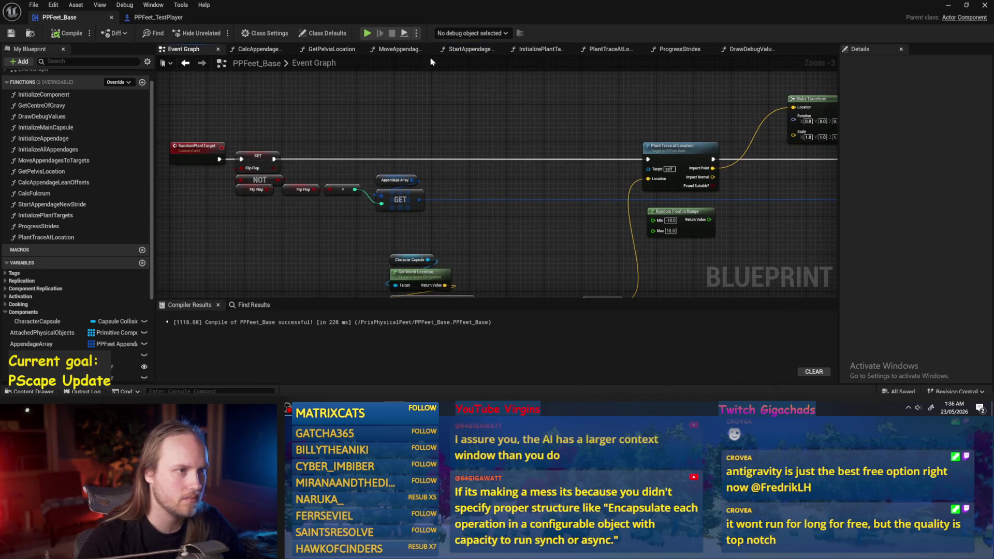
pyautogui.rightClick(204, 51)
pyautogui.click(228, 84)
pyautogui.scroll(-1, 457, 136)
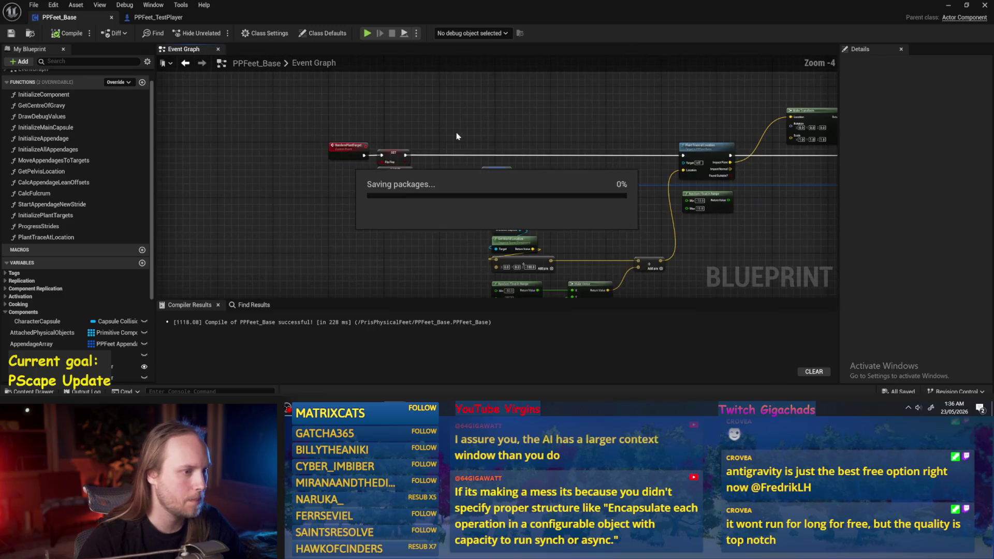
pyautogui.moveTo(325, 246)
pyautogui.mouseDown()
pyautogui.moveTo(297, 178)
pyautogui.moveTo(501, 218)
pyautogui.moveTo(504, 228)
pyautogui.moveTo(559, 252)
pyautogui.mouseUp()
pyautogui.scroll(2, 807, 173)
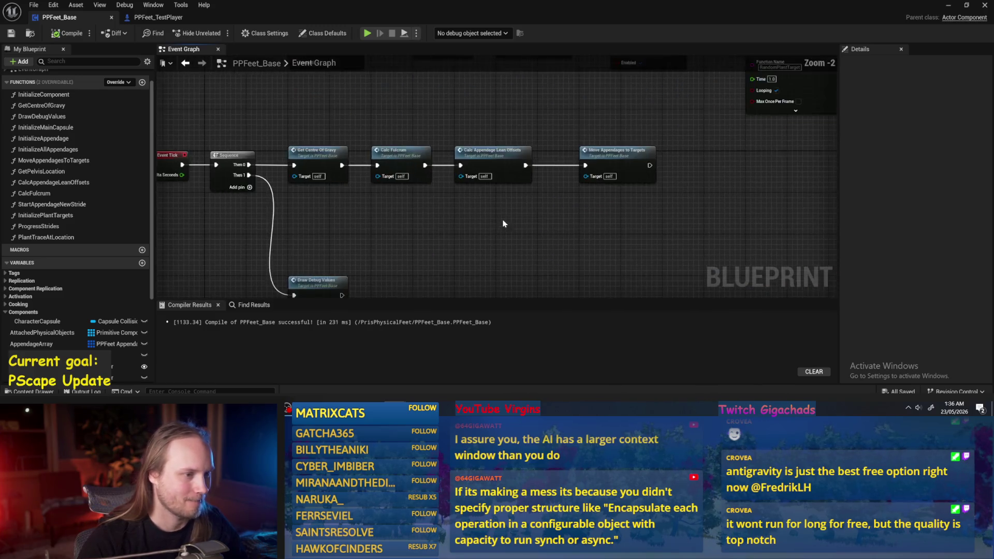
pyautogui.doubleClick(621, 164)
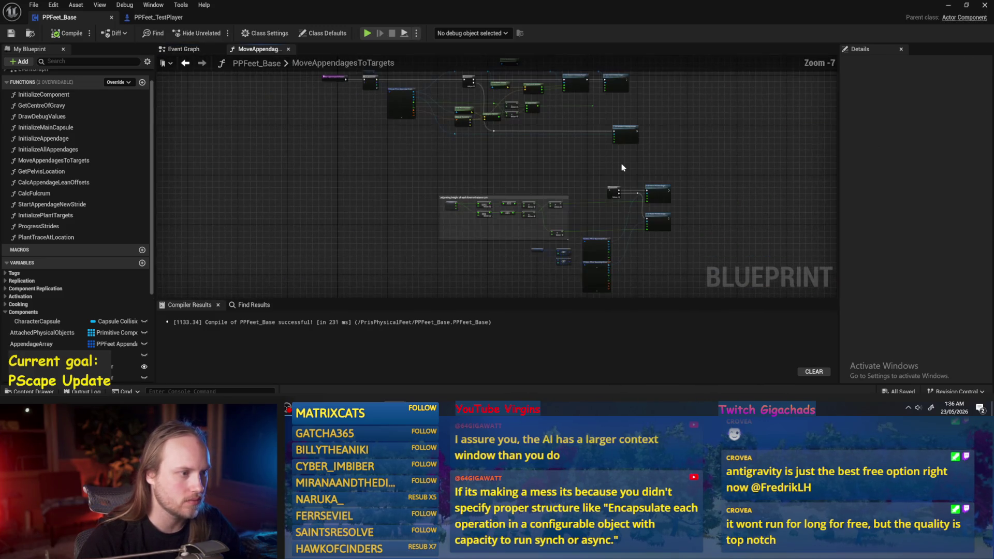
pyautogui.scroll(2, 729, 194)
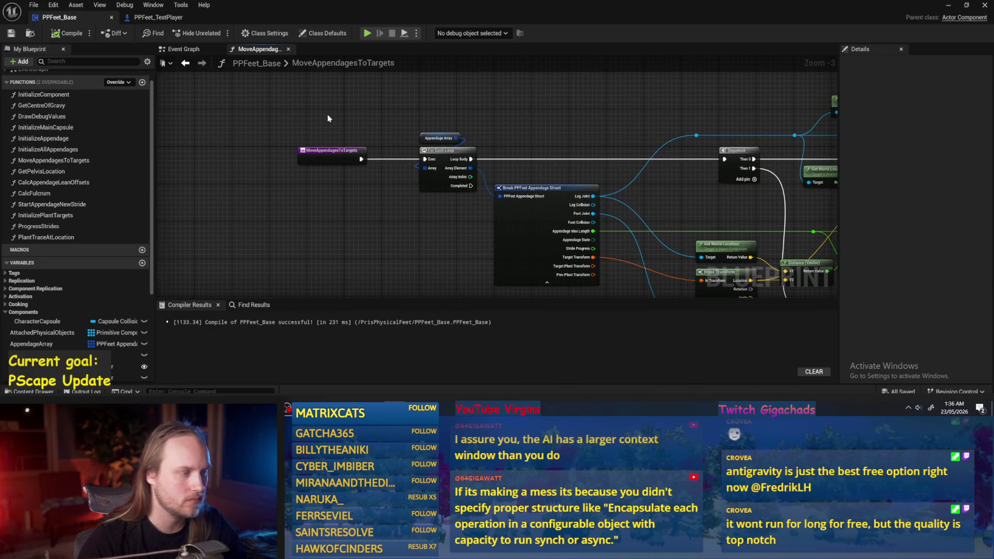
pyautogui.scroll(-1, 607, 123)
pyautogui.moveTo(607, 122); pyautogui.dragTo(352, 161)
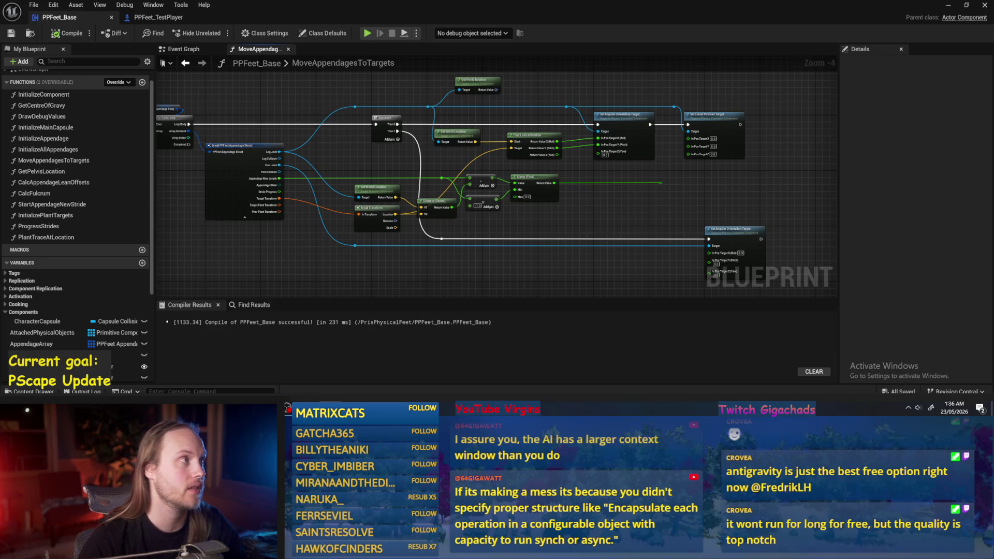
# Move the Distance node aside to clear space by the Break Transform location
pyautogui.moveTo(615, 234); pyautogui.dragTo(607, 230)
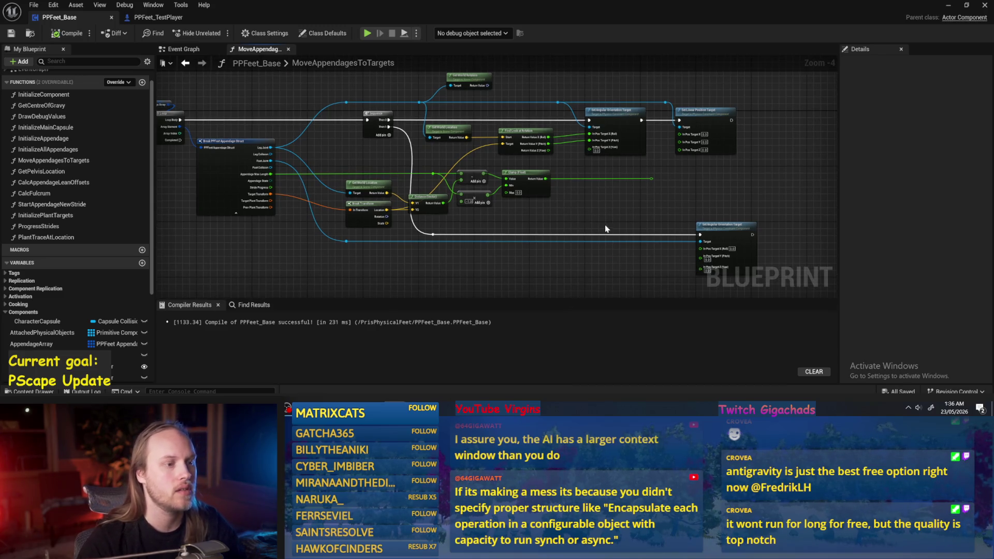
pyautogui.scroll(1, 576, 108)
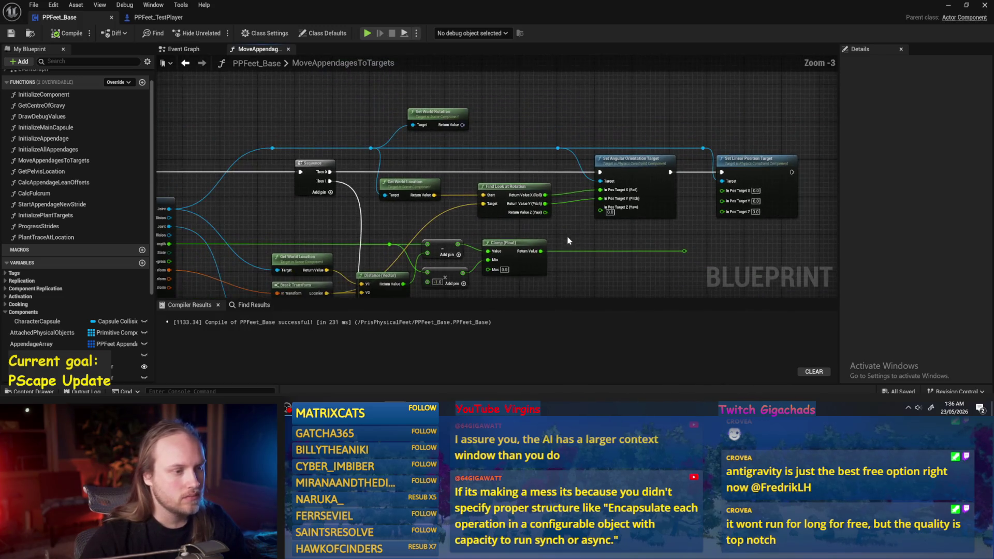
pyautogui.moveTo(522, 73); pyautogui.dragTo(508, 107)
pyautogui.moveTo(527, 224)
pyautogui.mouseDown()
pyautogui.moveTo(518, 180)
pyautogui.moveTo(562, 170)
pyautogui.mouseUp()
pyautogui.moveTo(422, 215); pyautogui.dragTo(451, 234)
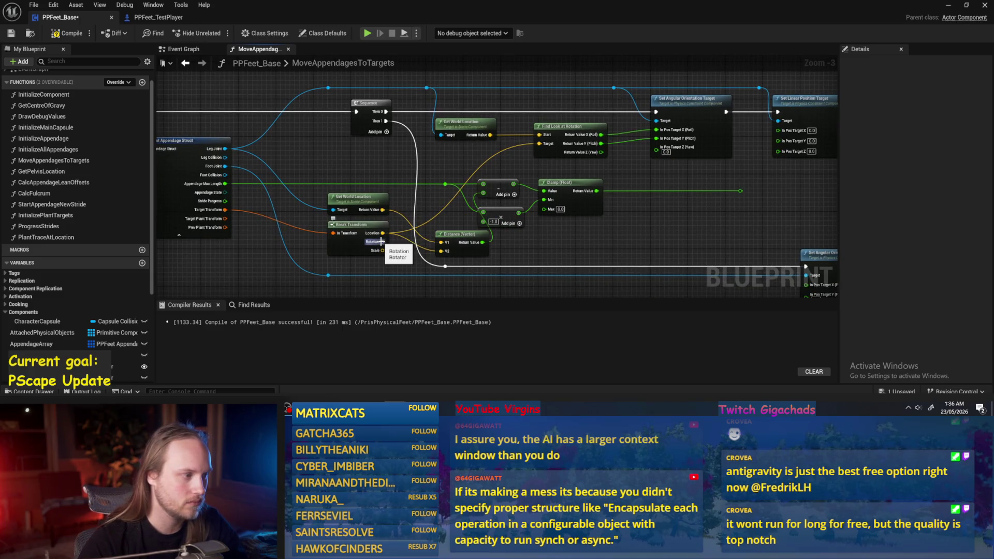
pyautogui.moveTo(382, 234)
pyautogui.mouseDown()
pyautogui.moveTo(642, 178)
pyautogui.moveTo(641, 240)
pyautogui.mouseUp()
pyautogui.scroll(-5, 641, 242)
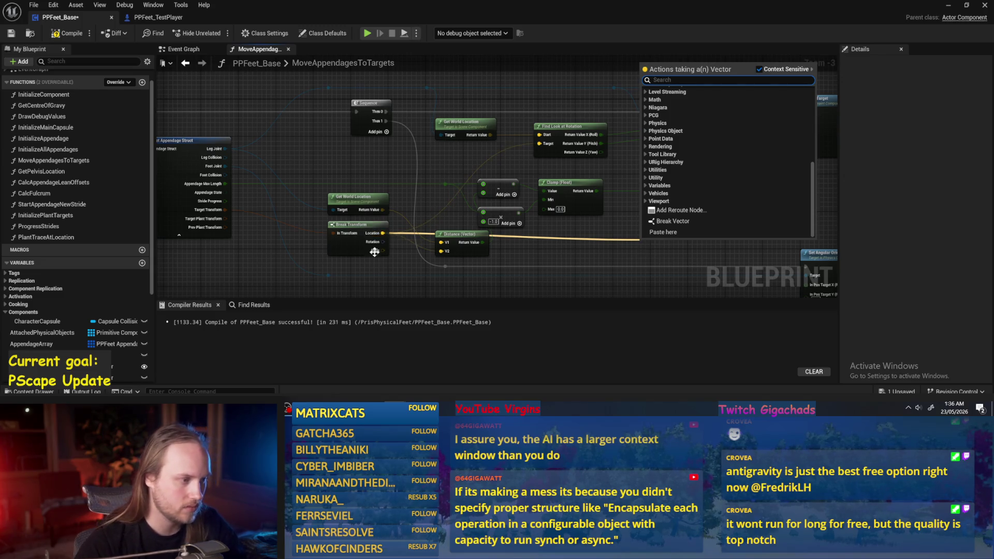
pyautogui.click(415, 245)
# Add Break Vector off the transform location and run its X into Clamp Axis's Angle
pyautogui.moveTo(382, 207); pyautogui.dragTo(479, 279)
pyautogui.write('break')
pyautogui.press('Return')
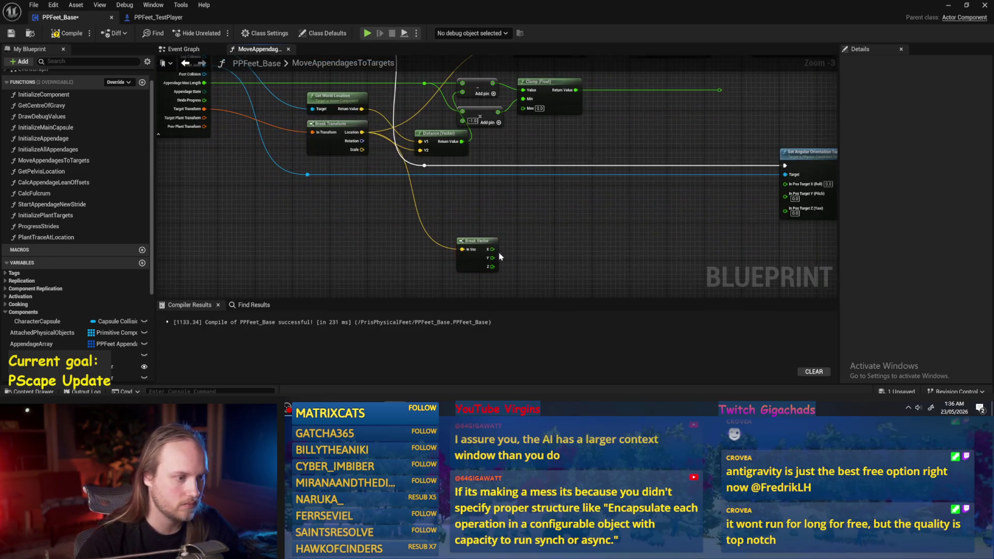
pyautogui.rightClick(512, 242)
pyautogui.write('clamp axis')
pyautogui.press('Return')
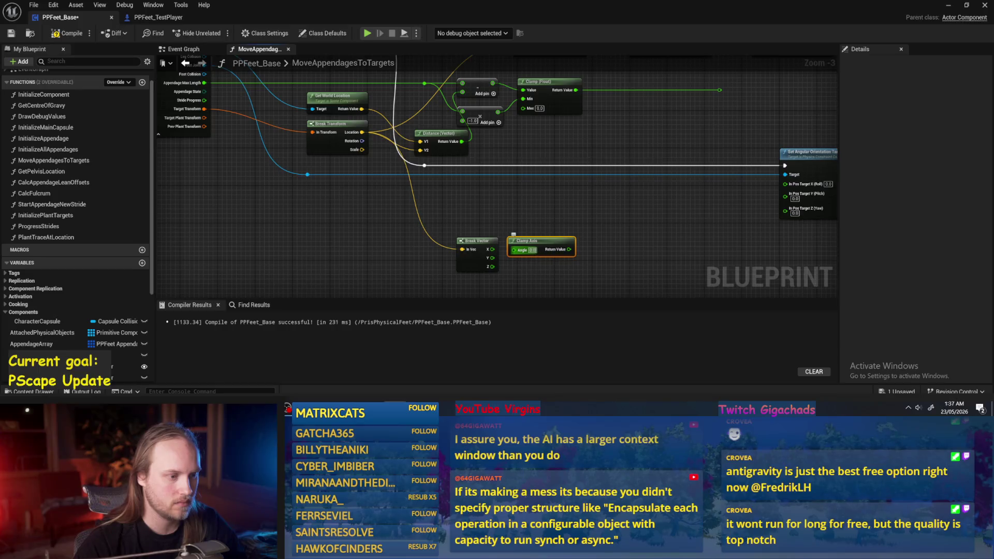
pyautogui.moveTo(488, 251)
pyautogui.mouseDown()
pyautogui.moveTo(514, 250)
pyautogui.moveTo(594, 125)
pyautogui.moveTo(528, 362)
pyautogui.moveTo(461, 222)
pyautogui.moveTo(435, 230)
pyautogui.moveTo(507, 258)
pyautogui.mouseUp()
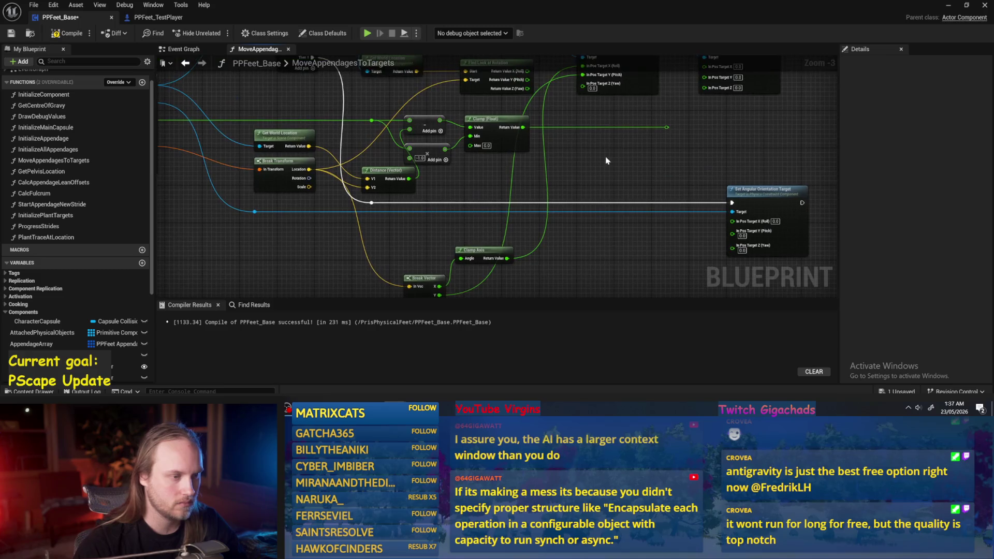
pyautogui.moveTo(653, 158); pyautogui.dragTo(612, 207)
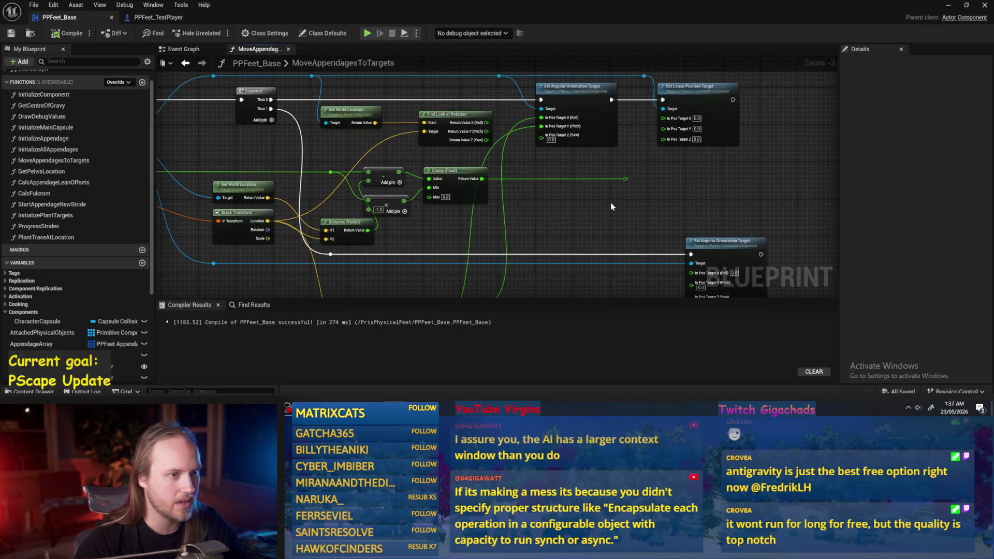
pyautogui.click(949, 4)
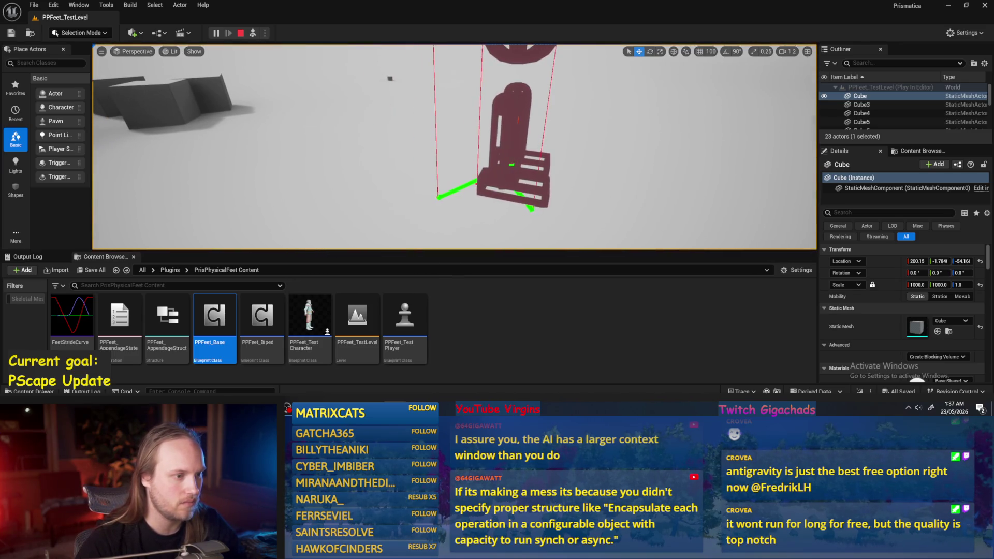
pyautogui.press('Escape')
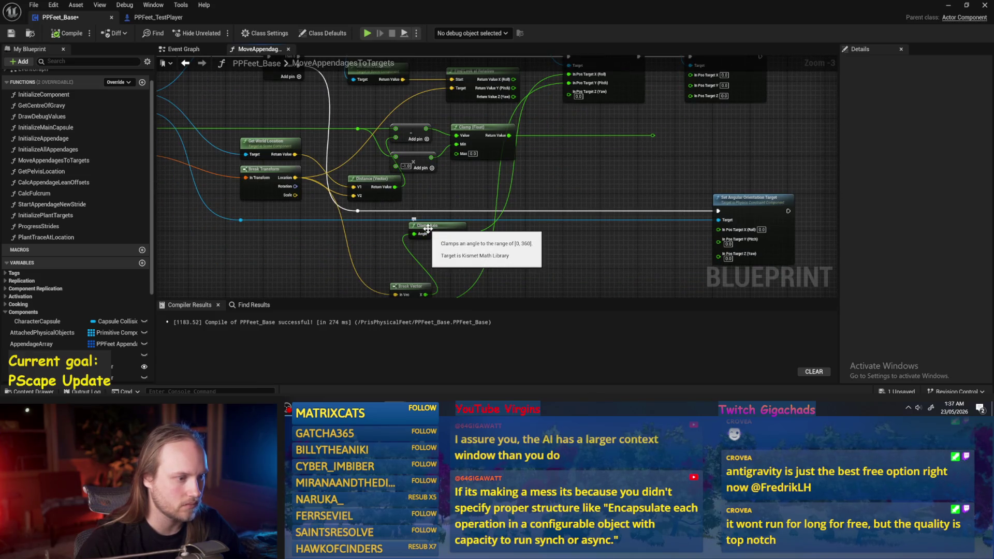
pyautogui.moveTo(606, 166)
pyautogui.mouseDown()
pyautogui.moveTo(726, 151)
pyautogui.moveTo(558, 230)
pyautogui.moveTo(503, 210)
pyautogui.mouseUp()
pyautogui.scroll(1, 502, 210)
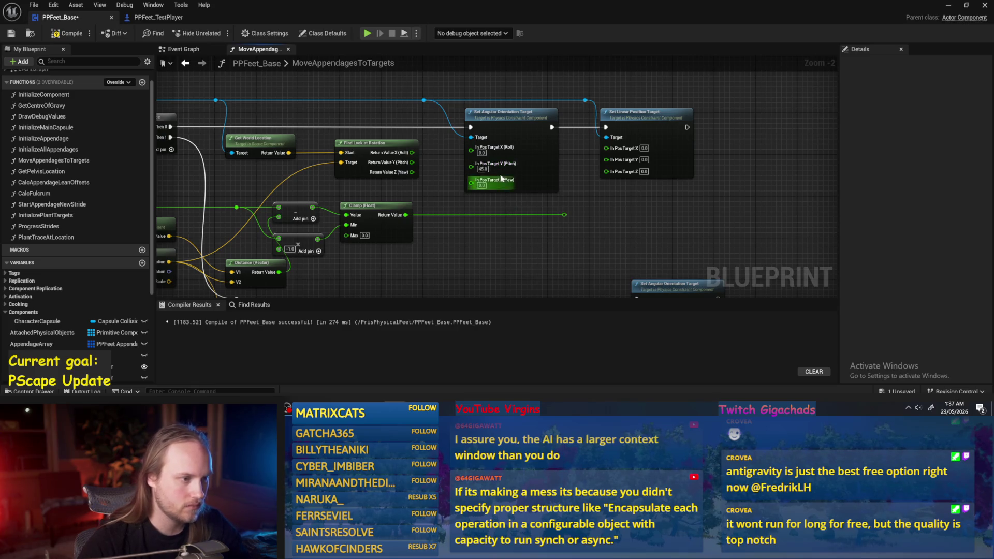
pyautogui.doubleClick(284, 11)
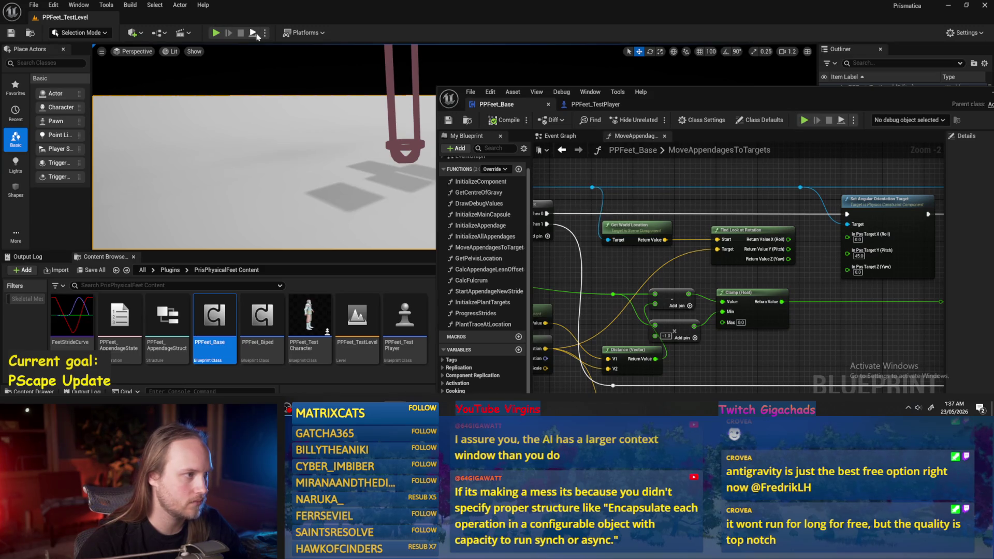
# Set the pitch orientation target to -45, compile, and test it in simulation
pyautogui.click(257, 34)
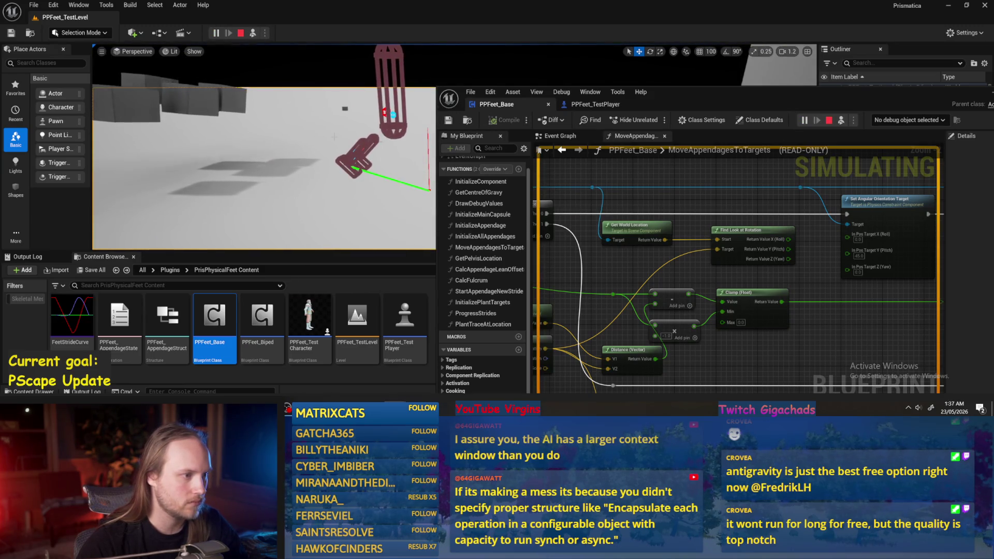
pyautogui.press('Escape')
pyautogui.write('-45')
pyautogui.press('Return')
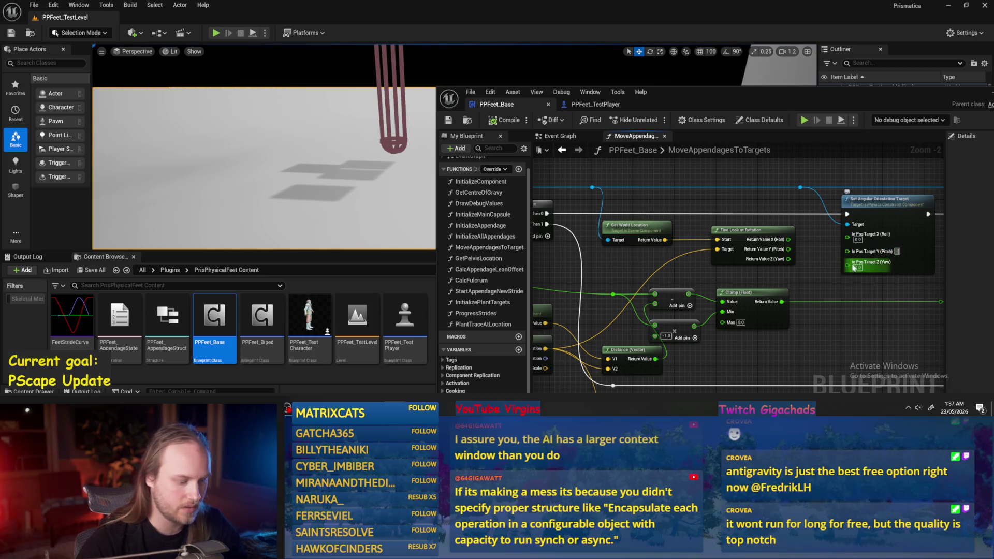
pyautogui.click(452, 122)
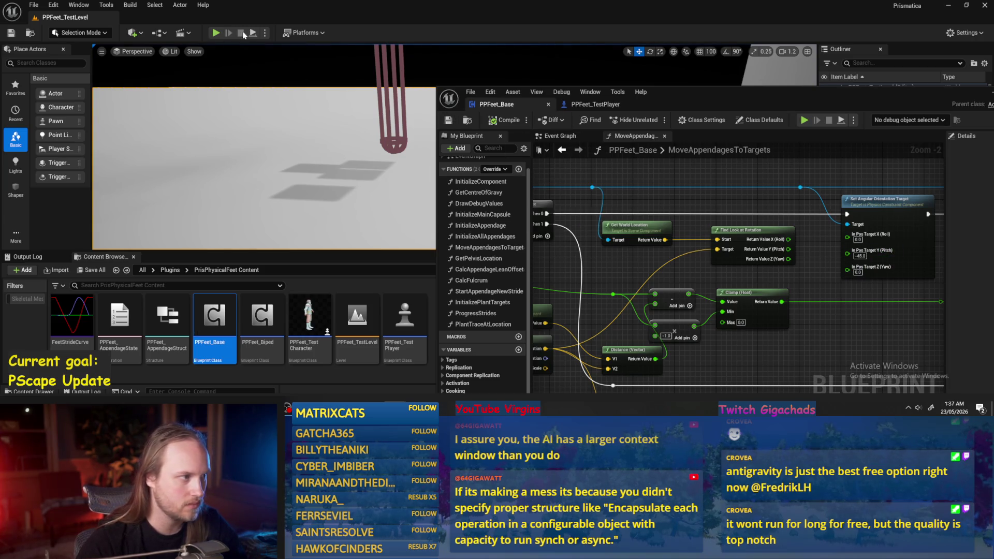
pyautogui.hotkey('alt', 's')
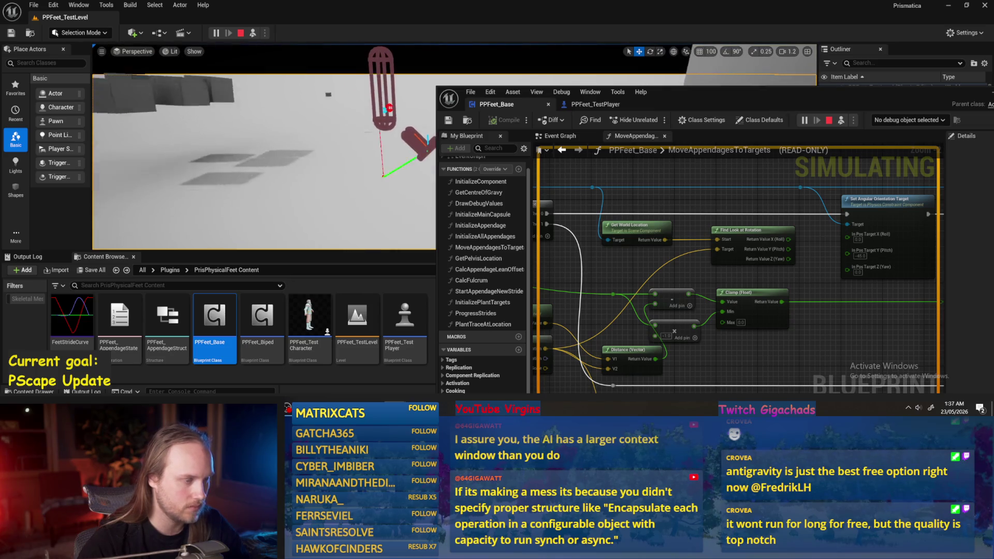
pyautogui.press('Escape')
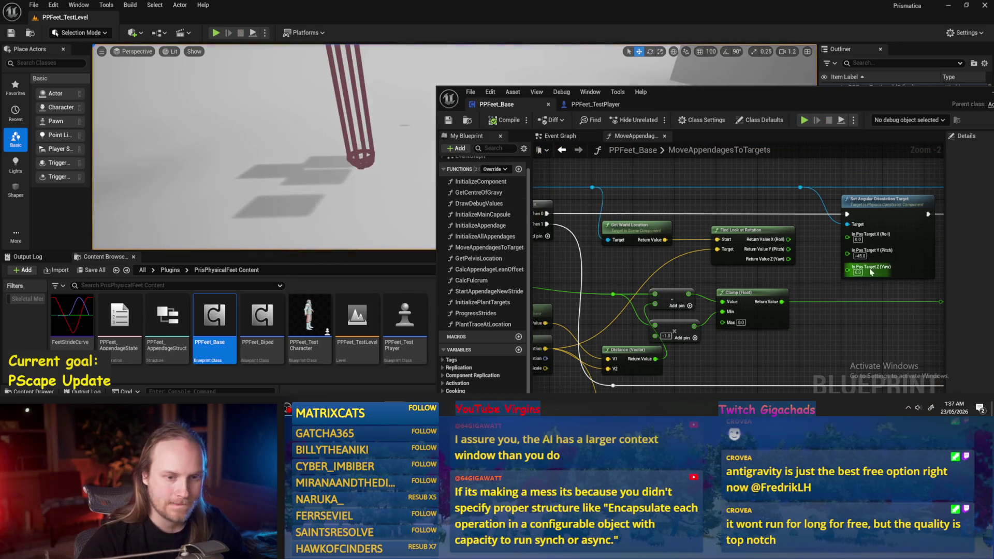
# Reset pitch to 0, set yaw to 45, and simulate again
pyautogui.write('0')
pyautogui.click(859, 273)
pyautogui.write('45')
pyautogui.press('Return')
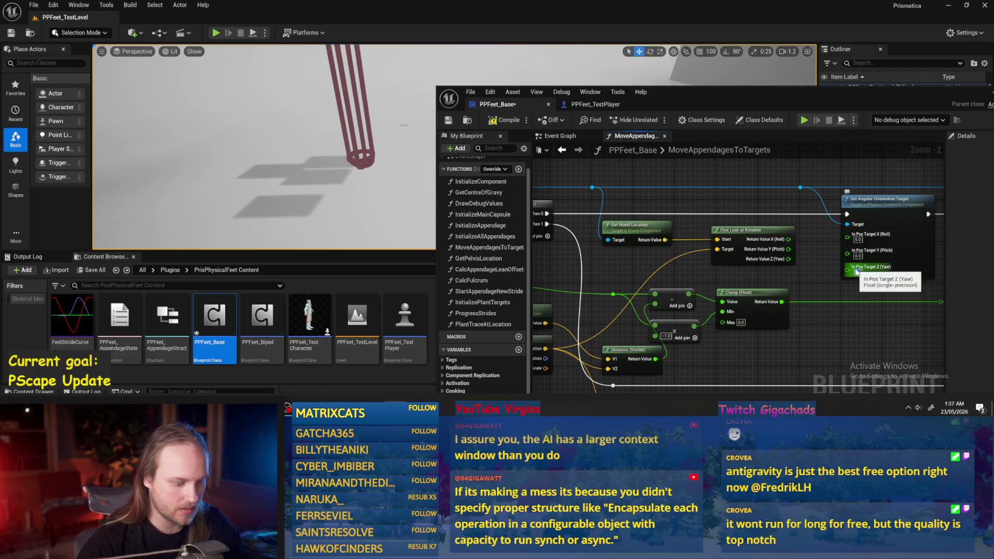
pyautogui.click(250, 33)
pyautogui.click(280, 122)
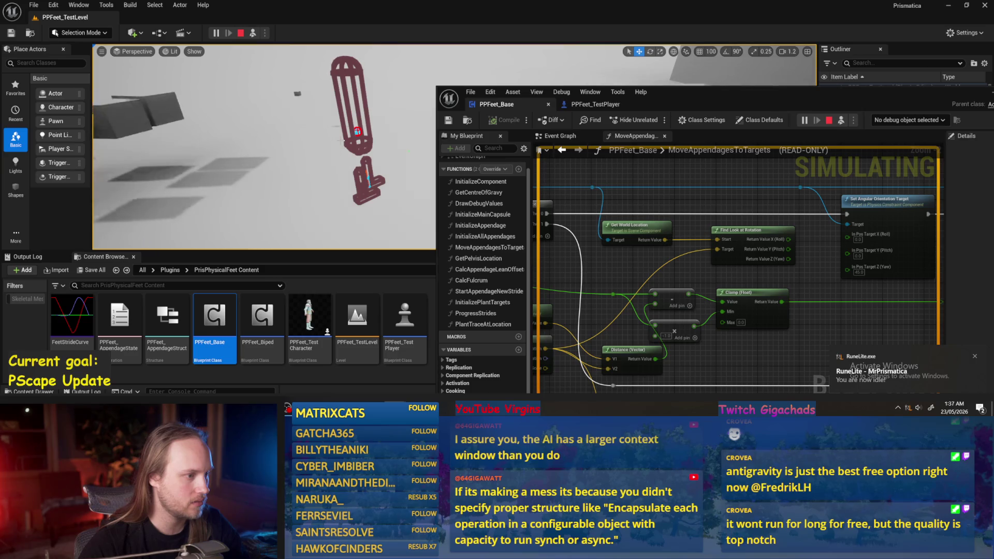
pyautogui.press('Escape')
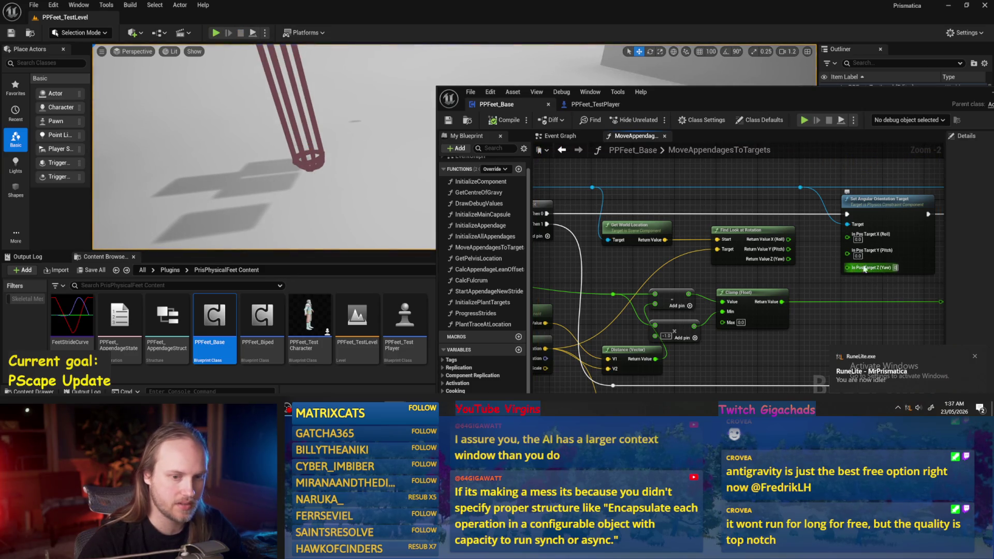
# Set the roll target to 45, simulate once more, then Save All
pyautogui.click(858, 239)
pyautogui.write('45')
pyautogui.press('Return')
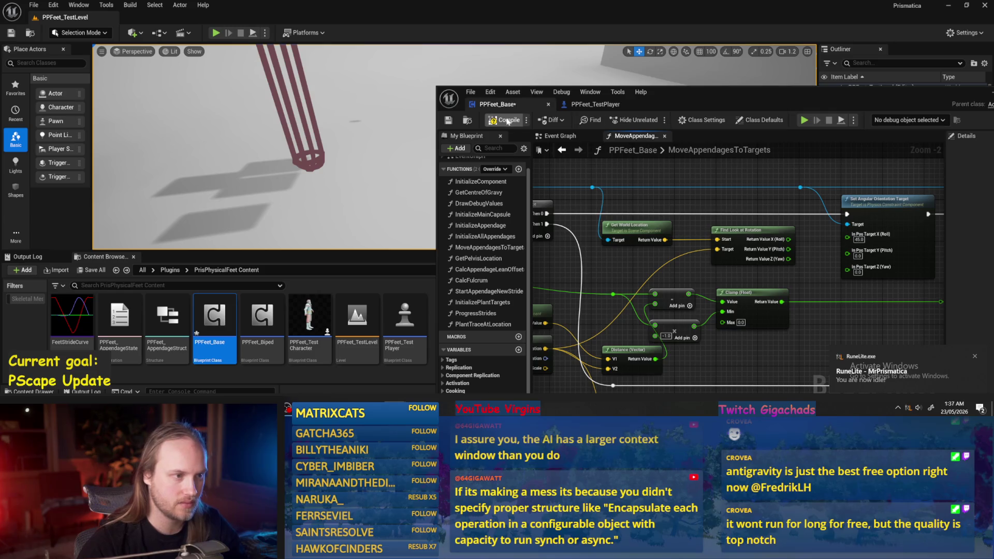
pyautogui.click(252, 33)
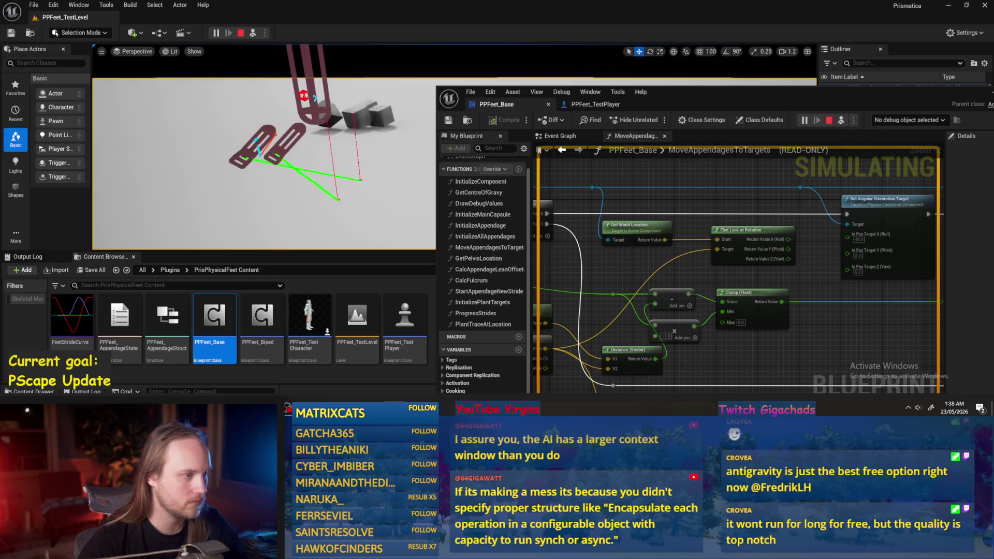
pyautogui.press('Escape')
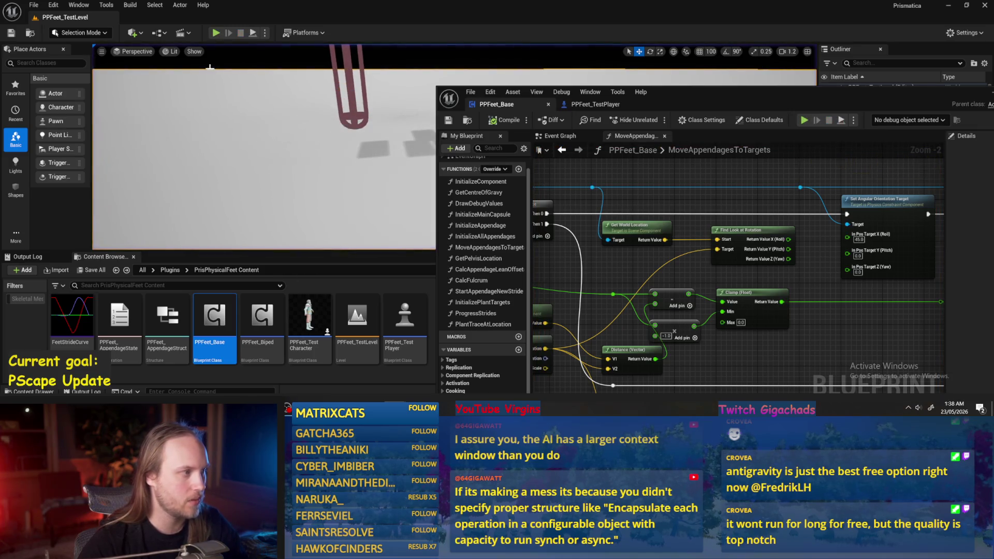
pyautogui.click(13, 29)
pyautogui.moveTo(718, 286)
pyautogui.mouseDown()
pyautogui.moveTo(760, 267)
pyautogui.moveTo(671, 289)
pyautogui.mouseUp()
# Rearrange the Clamp and add nodes, wire the look-at pitch output, recompile and simulate
pyautogui.click(487, 123)
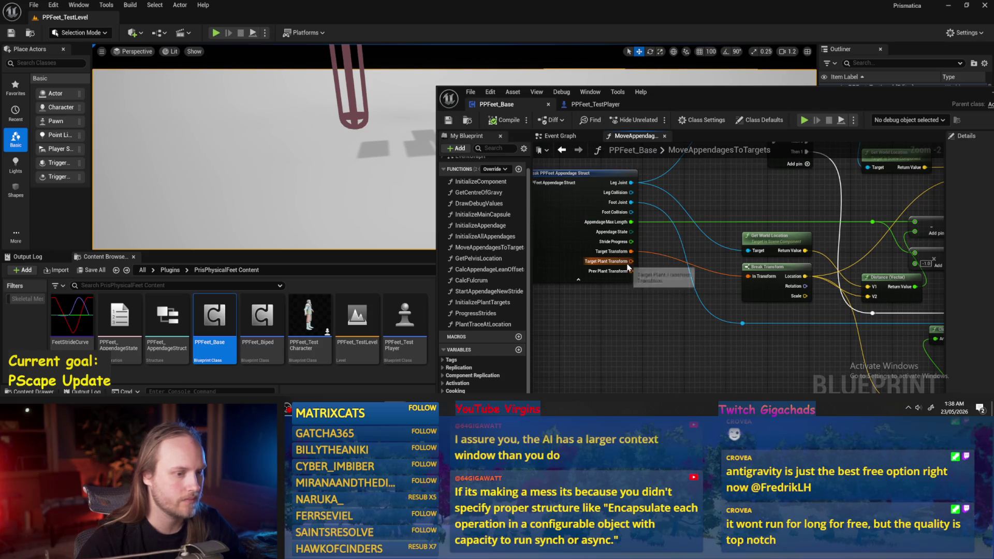
pyautogui.moveTo(770, 219)
pyautogui.mouseDown()
pyautogui.moveTo(661, 230)
pyautogui.moveTo(635, 259)
pyautogui.mouseUp()
pyautogui.moveTo(713, 319)
pyautogui.mouseDown()
pyautogui.moveTo(668, 328)
pyautogui.moveTo(627, 278)
pyautogui.moveTo(631, 265)
pyautogui.moveTo(645, 266)
pyautogui.mouseUp()
pyautogui.moveTo(599, 226)
pyautogui.mouseDown()
pyautogui.moveTo(665, 202)
pyautogui.moveTo(771, 199)
pyautogui.moveTo(590, 248)
pyautogui.mouseUp()
pyautogui.moveTo(716, 243); pyautogui.dragTo(775, 239)
pyautogui.click(505, 120)
pyautogui.click(253, 33)
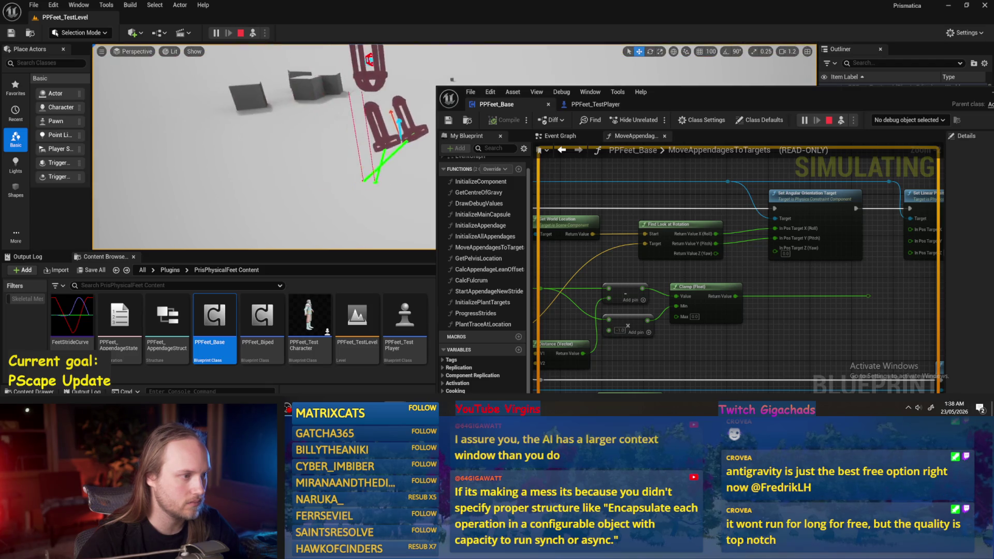
# Move the leg actor left and down with the gizmo to watch the feet respond, then stop
pyautogui.moveTo(587, 307)
pyautogui.mouseDown()
pyautogui.moveTo(784, 257)
pyautogui.moveTo(768, 330)
pyautogui.mouseUp()
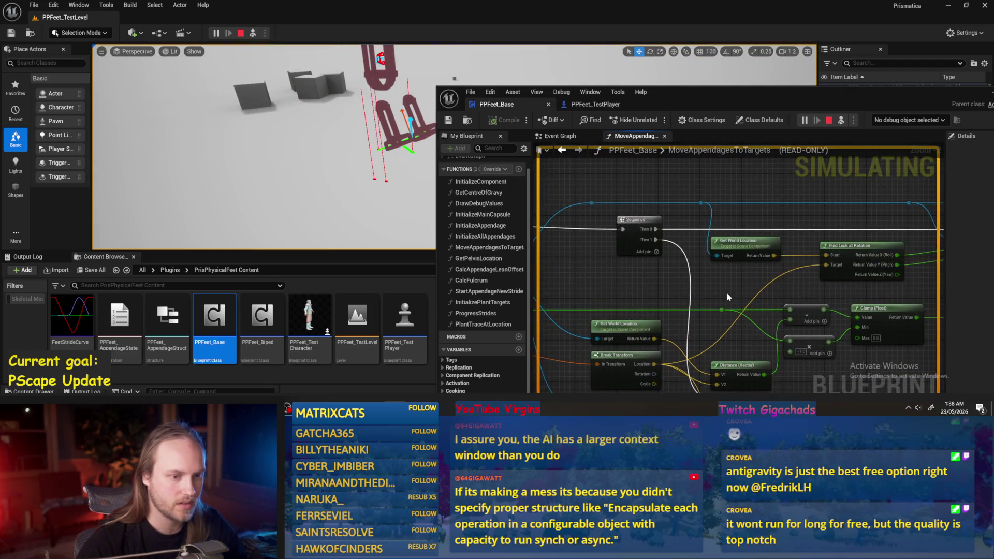
pyautogui.scroll(5, 329, 114)
pyautogui.click(330, 113)
pyautogui.press('e')
pyautogui.moveTo(331, 68); pyautogui.dragTo(320, 68)
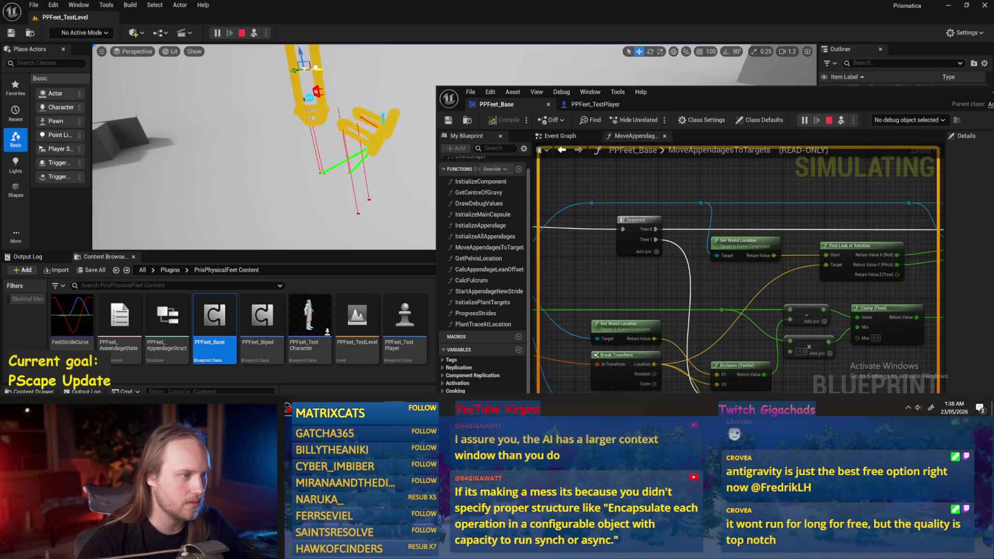
pyautogui.moveTo(320, 68); pyautogui.dragTo(282, 71)
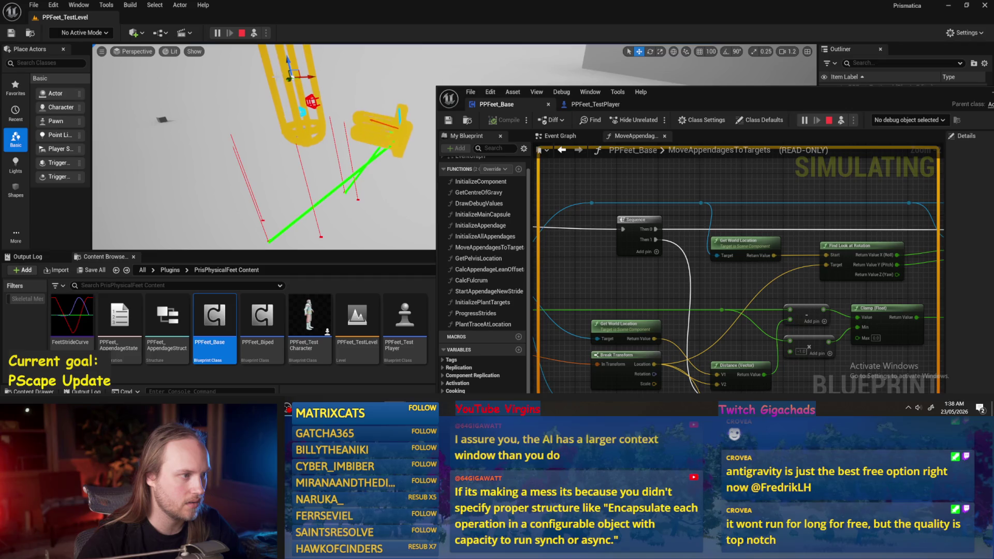
pyautogui.moveTo(282, 71); pyautogui.dragTo(291, 136)
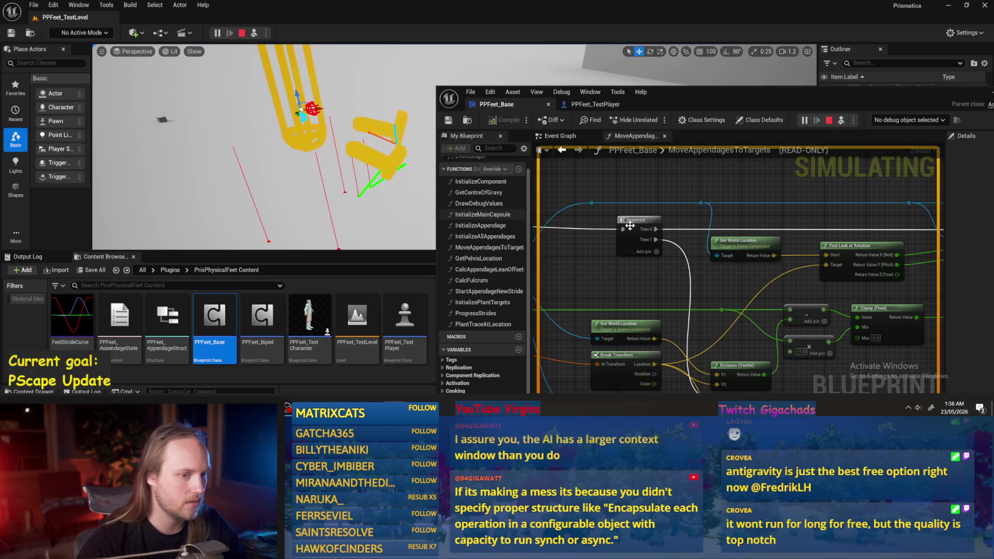
pyautogui.press('Escape')
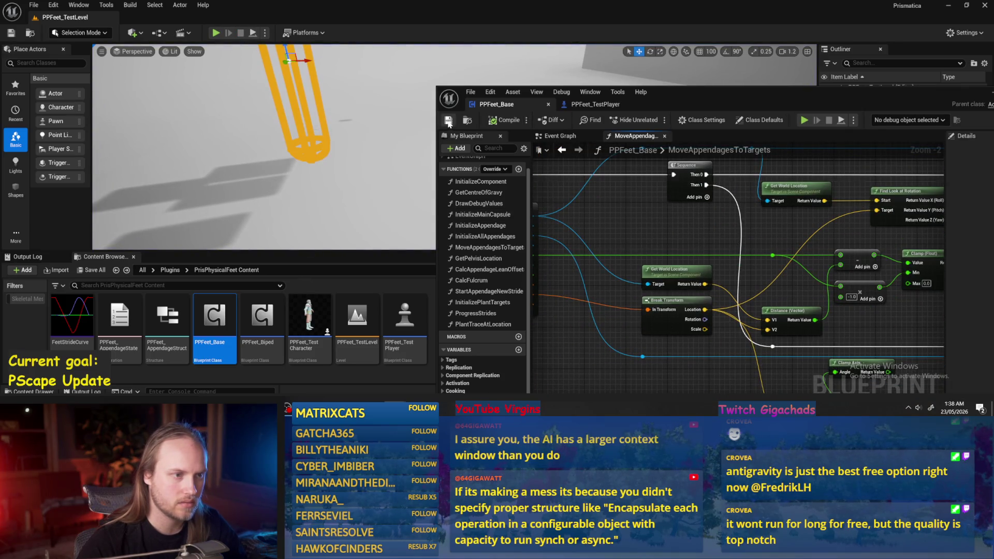
pyautogui.moveTo(993, 99); pyautogui.dragTo(683, 73)
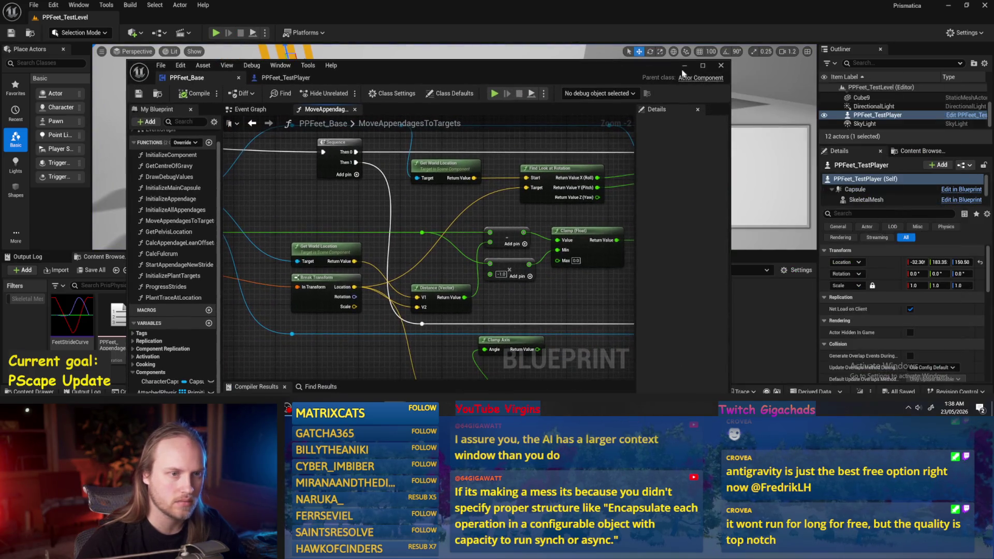
# Open the PPFeet_TestCharacter blueprint full-screen, then switch to PPFeet_Base
pyautogui.click(721, 65)
pyautogui.click(721, 66)
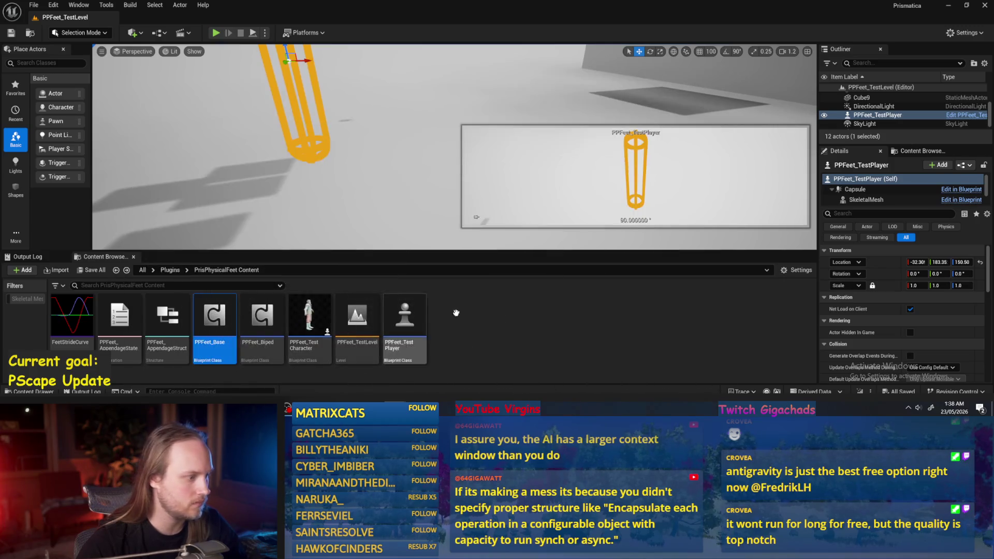
pyautogui.doubleClick(309, 317)
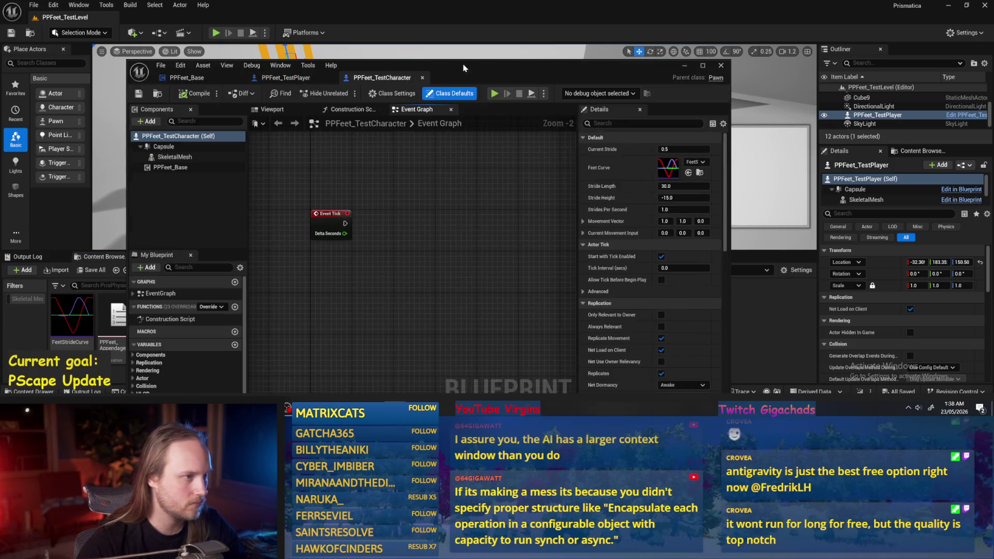
pyautogui.doubleClick(463, 68)
pyautogui.click(158, 17)
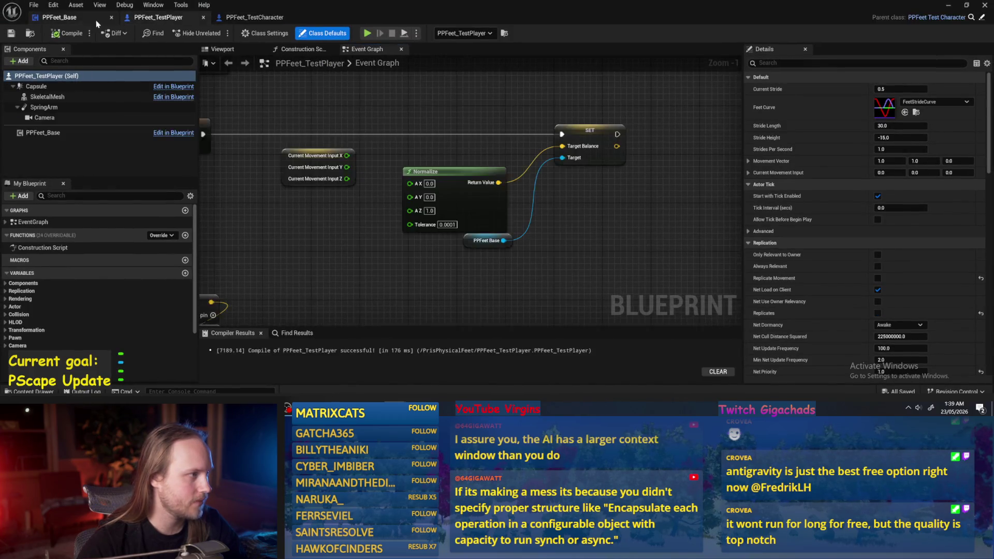
pyautogui.click(59, 17)
# Recompile and inspect the InitializeComponent, InitializeAllAppendages and InitializeAppendage graphs
pyautogui.scroll(1, 44, 111)
pyautogui.doubleClick(44, 113)
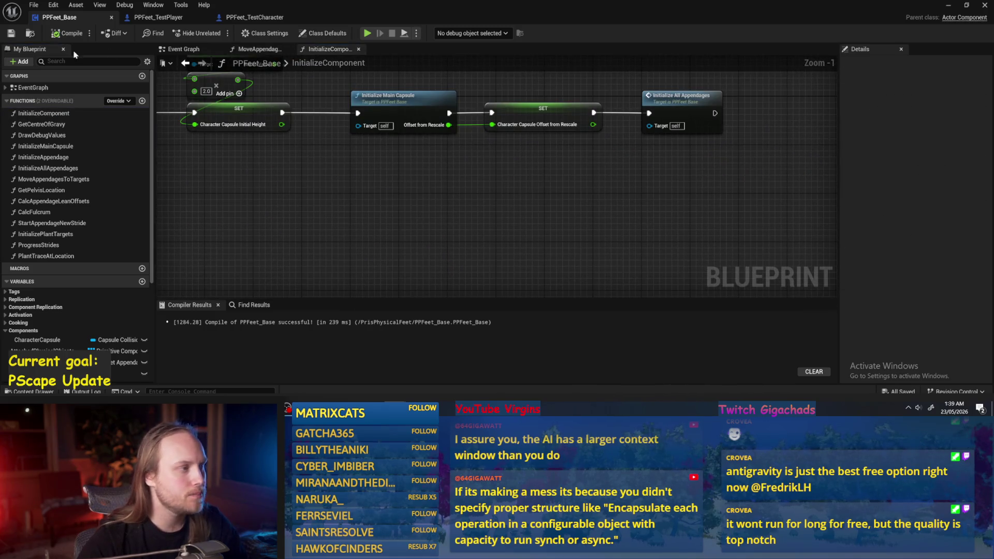
pyautogui.click(65, 33)
pyautogui.click(630, 161)
pyautogui.doubleClick(630, 161)
pyautogui.scroll(2, 524, 162)
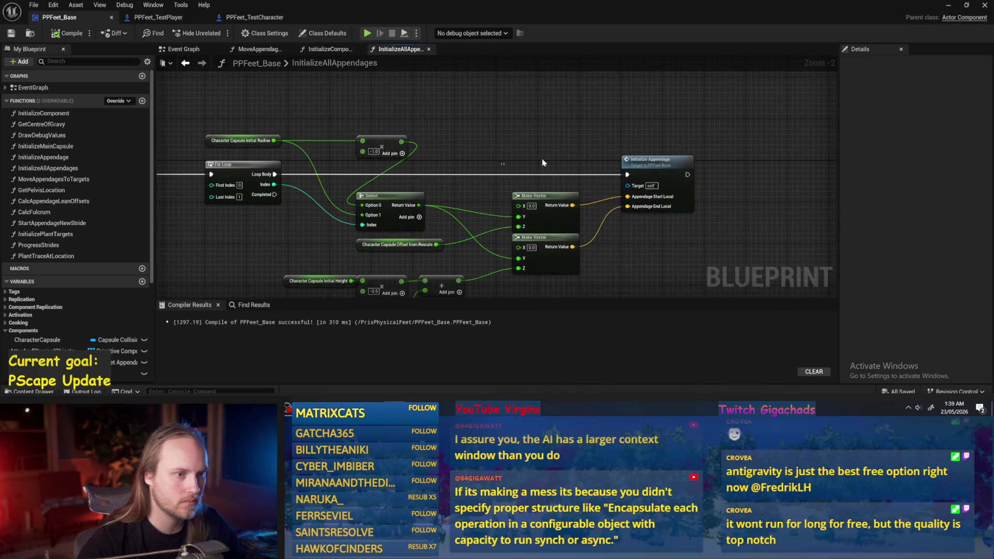
pyautogui.doubleClick(683, 160)
pyautogui.moveTo(371, 188)
pyautogui.mouseDown()
pyautogui.moveTo(454, 251)
pyautogui.moveTo(451, 206)
pyautogui.moveTo(530, 214)
pyautogui.moveTo(505, 235)
pyautogui.mouseUp()
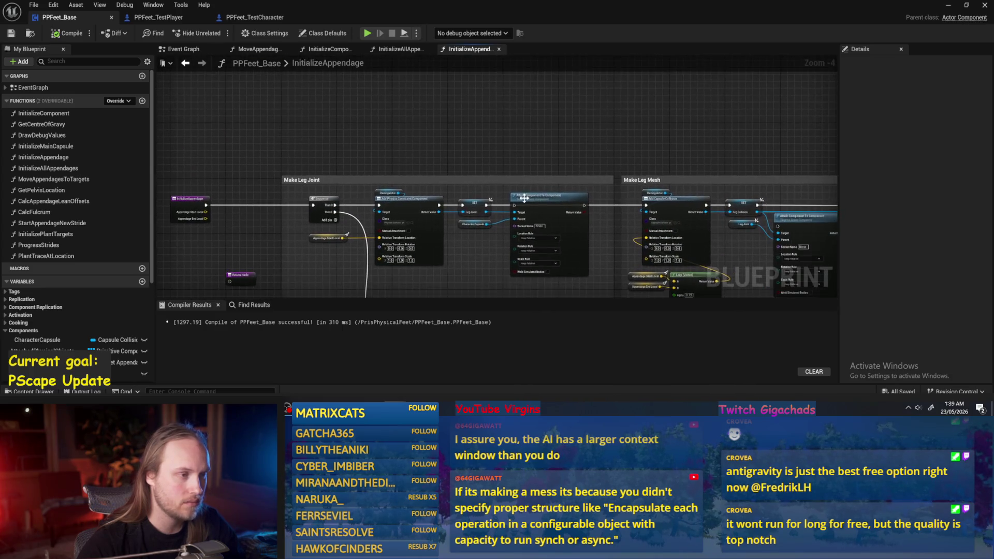
# Open InitializeMainCapsule from the Event Graph and duplicate its Character Capsule reference
pyautogui.click(180, 49)
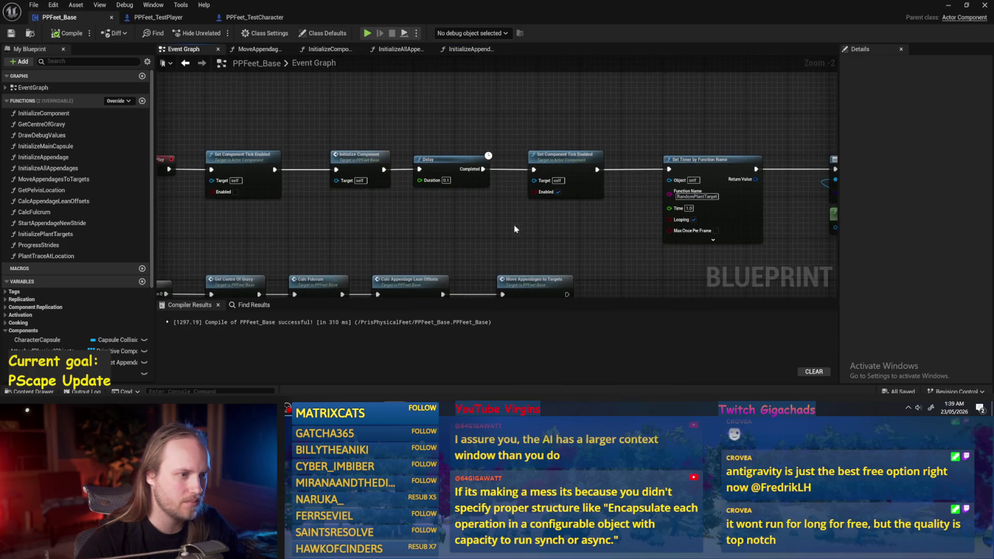
pyautogui.moveTo(528, 217)
pyautogui.mouseDown()
pyautogui.moveTo(423, 229)
pyautogui.moveTo(402, 161)
pyautogui.mouseUp()
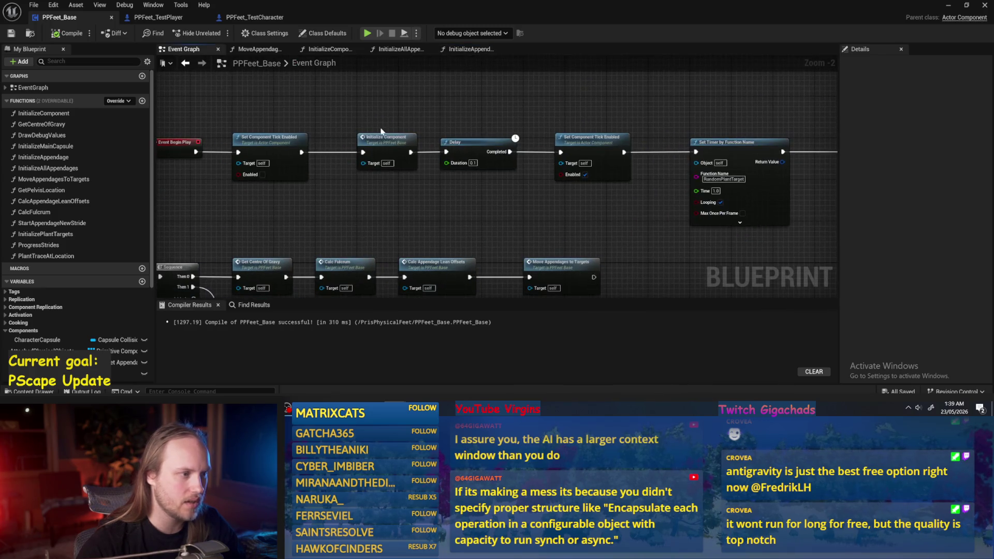
pyautogui.doubleClick(401, 161)
pyautogui.doubleClick(328, 167)
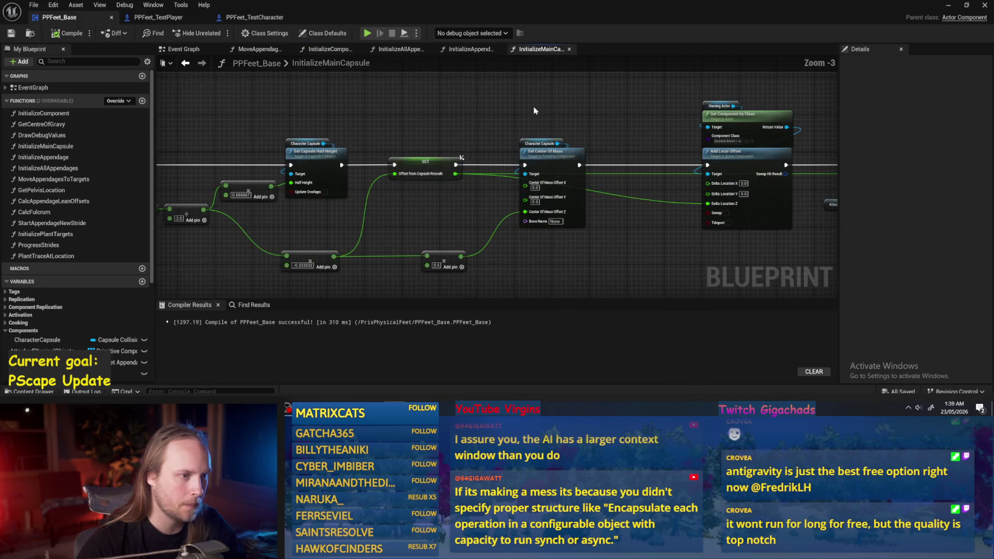
pyautogui.hotkey('ctrl', 'c')
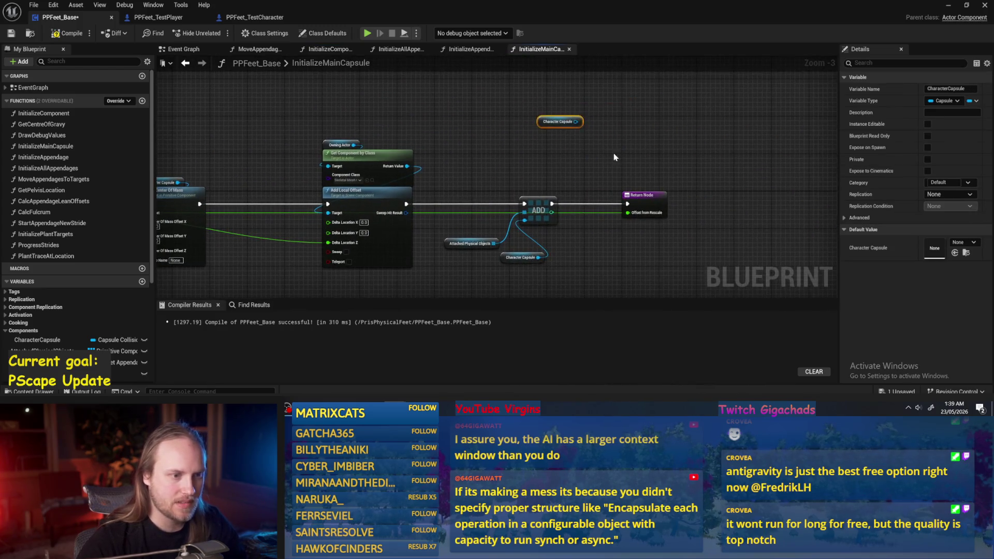
pyautogui.hotkey('ctrl', 'v')
# Search the capsule's actions for sleep and simulate options, then delete the spare capsule node
pyautogui.moveTo(578, 123); pyautogui.dragTo(608, 141)
pyautogui.write('sleep')
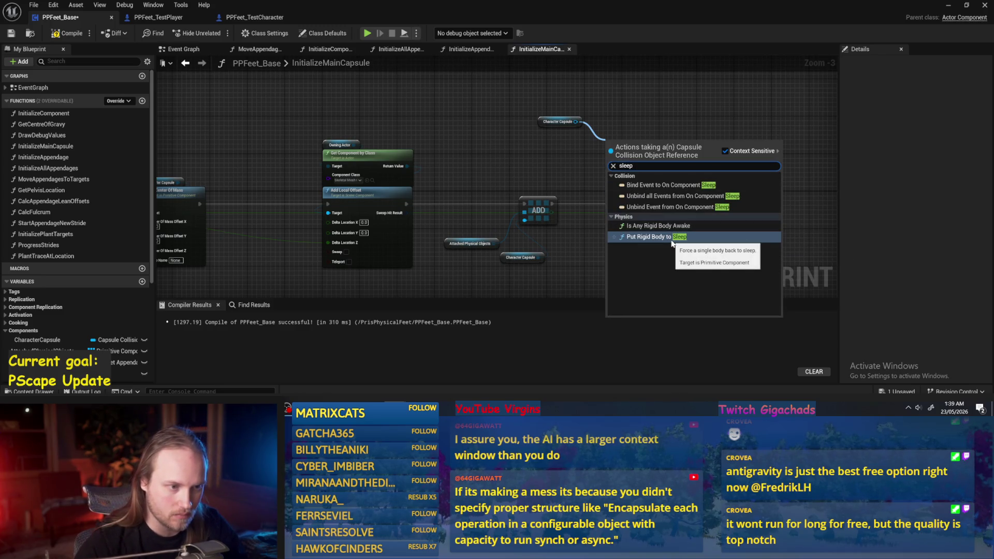
pyautogui.moveTo(575, 121)
pyautogui.mouseDown()
pyautogui.moveTo(601, 130)
pyautogui.moveTo(598, 151)
pyautogui.mouseUp()
pyautogui.write('thres')
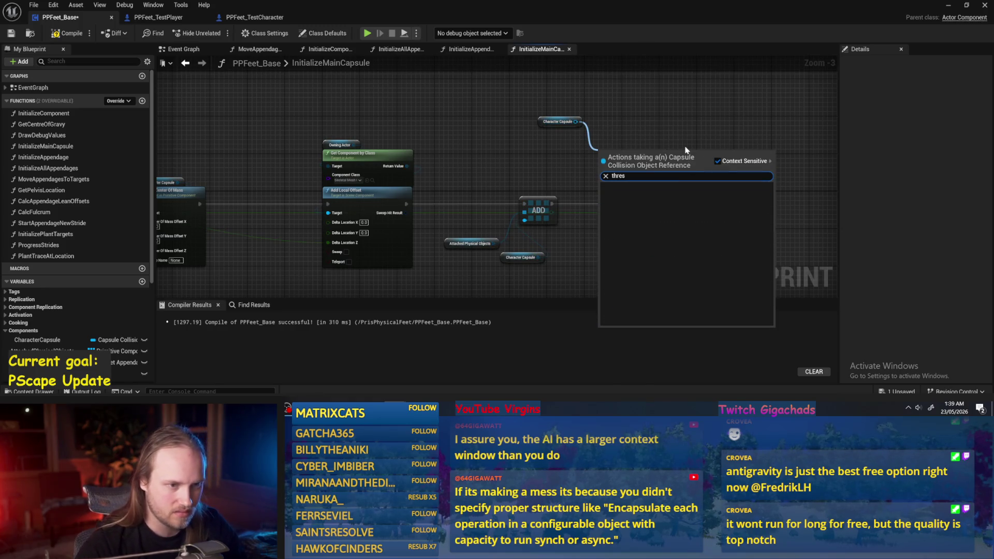
pyautogui.press('Escape')
pyautogui.moveTo(576, 122); pyautogui.dragTo(614, 149)
pyautogui.write('simu')
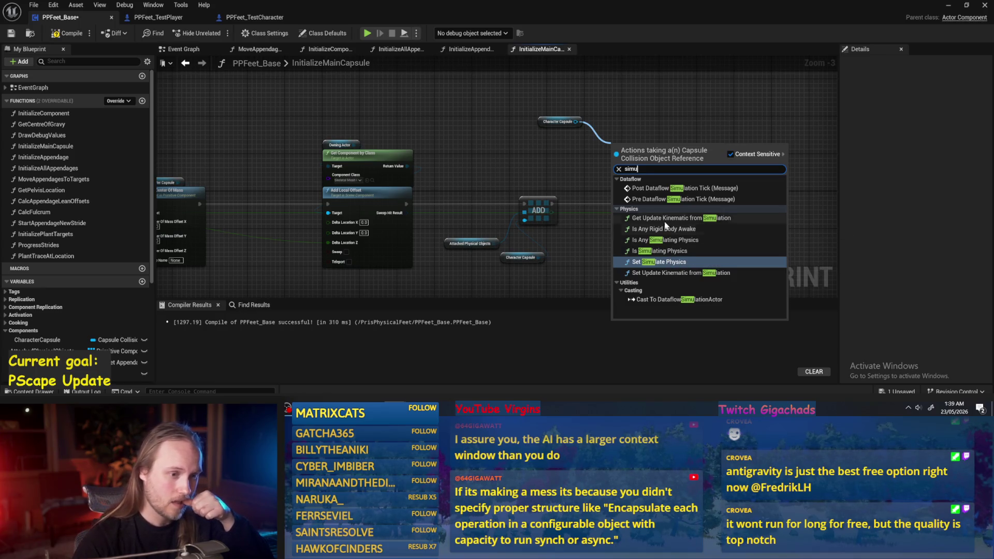
pyautogui.click(558, 121)
pyautogui.press('Delete')
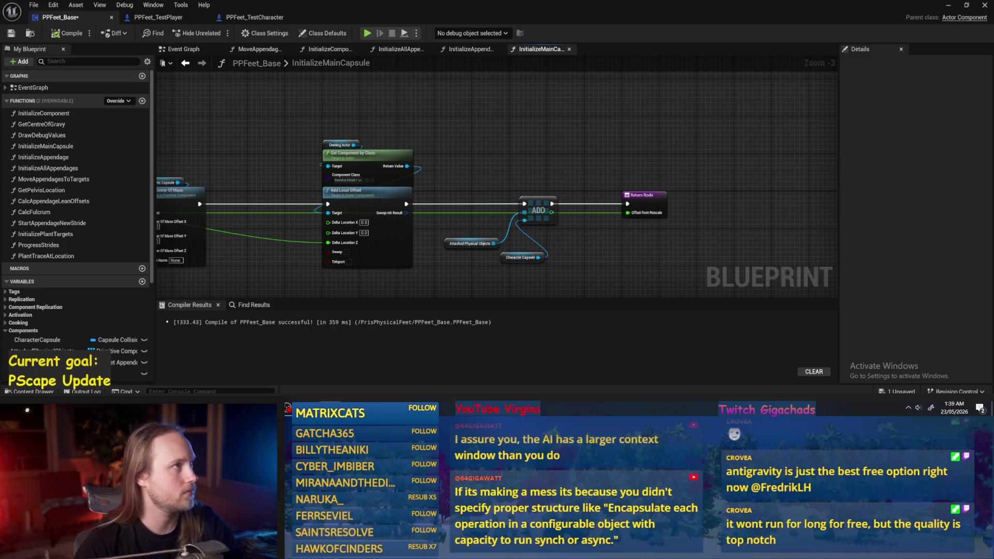
# Play-test the level watching the test character, then return to the InitializeAllAppendages graph
pyautogui.scroll(1, 539, 145)
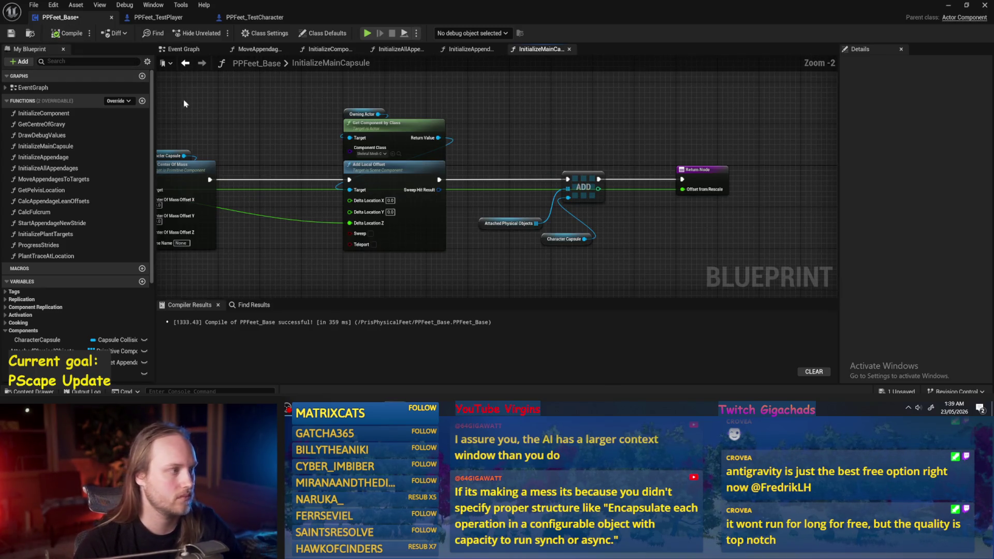
pyautogui.click(948, 6)
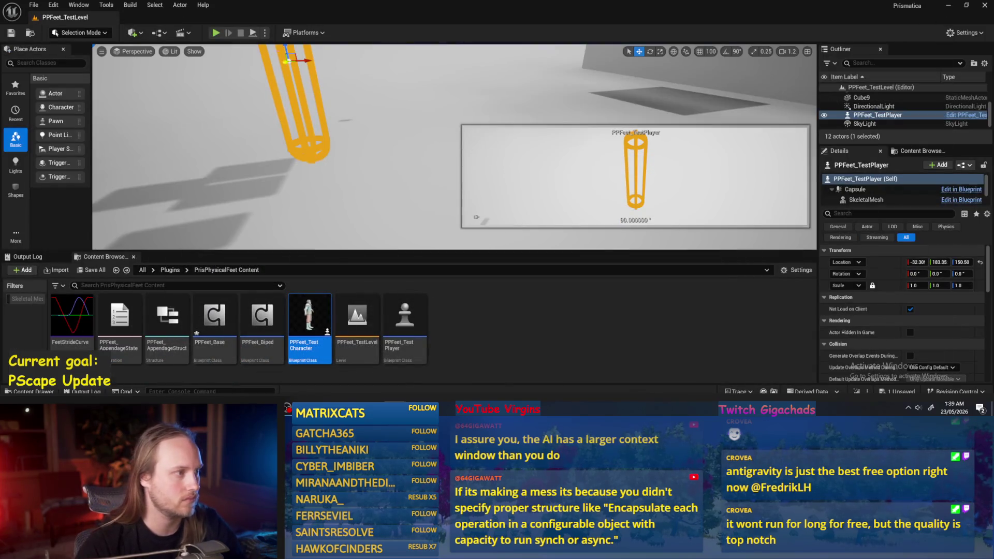
pyautogui.click(254, 33)
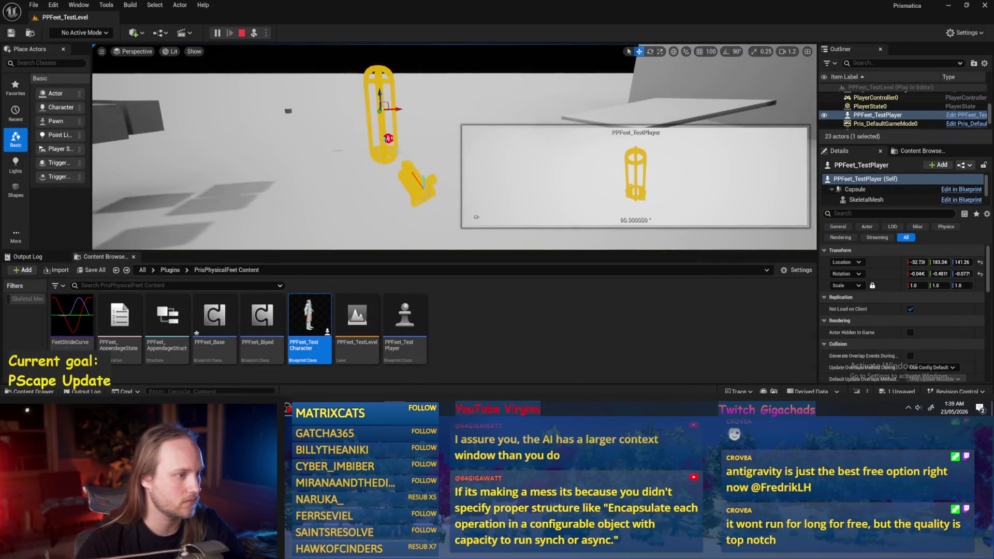
pyautogui.click(418, 188)
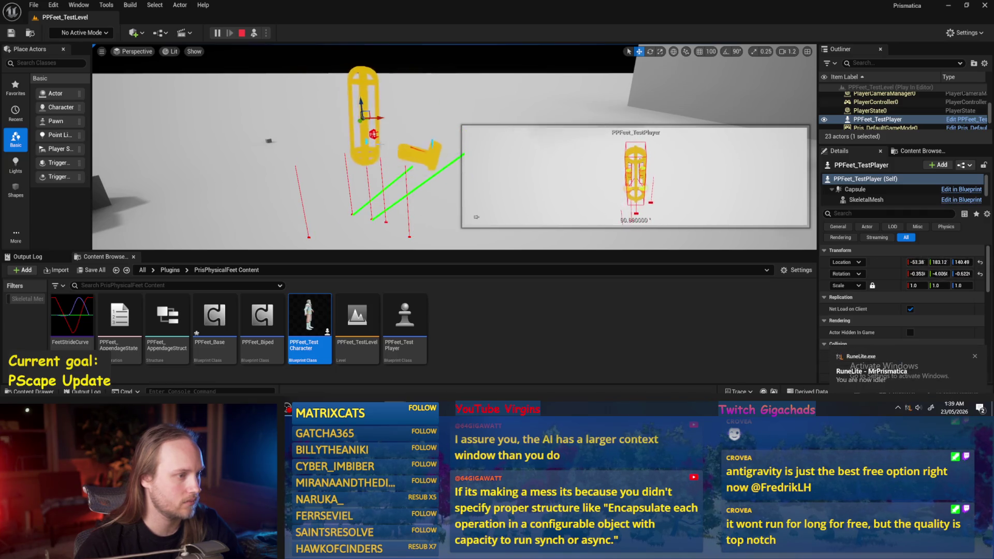
pyautogui.moveTo(399, 135); pyautogui.dragTo(399, 125)
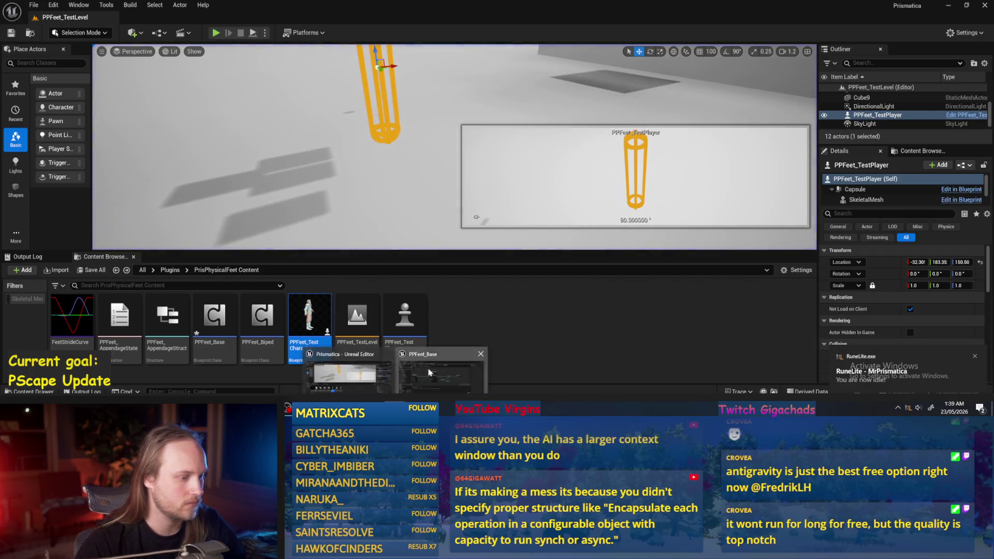
pyautogui.hotkey('alt', 'Tab')
pyautogui.click(399, 54)
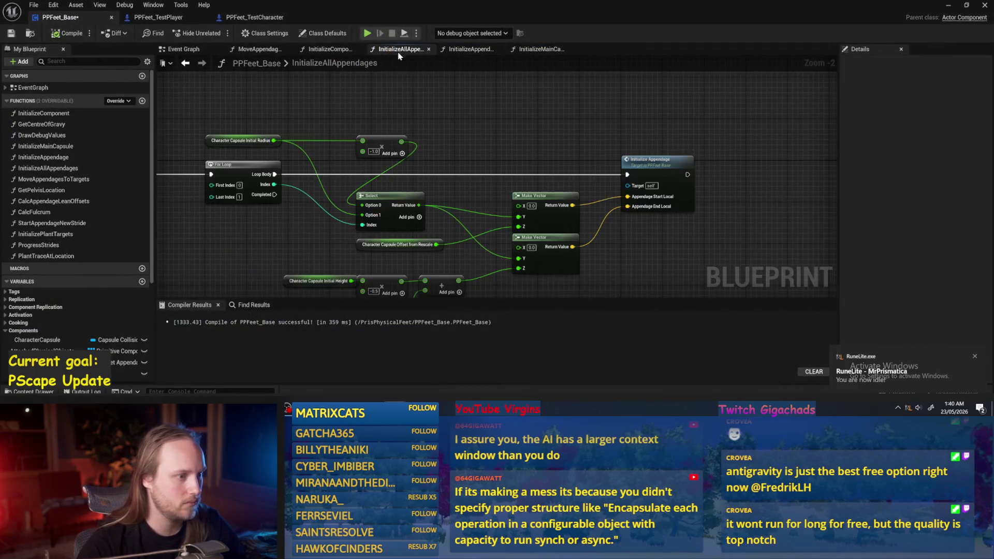
# In the MoveAppendagesToTargets graph, move both Set target nodes and their reroutes right to make room
pyautogui.click(324, 51)
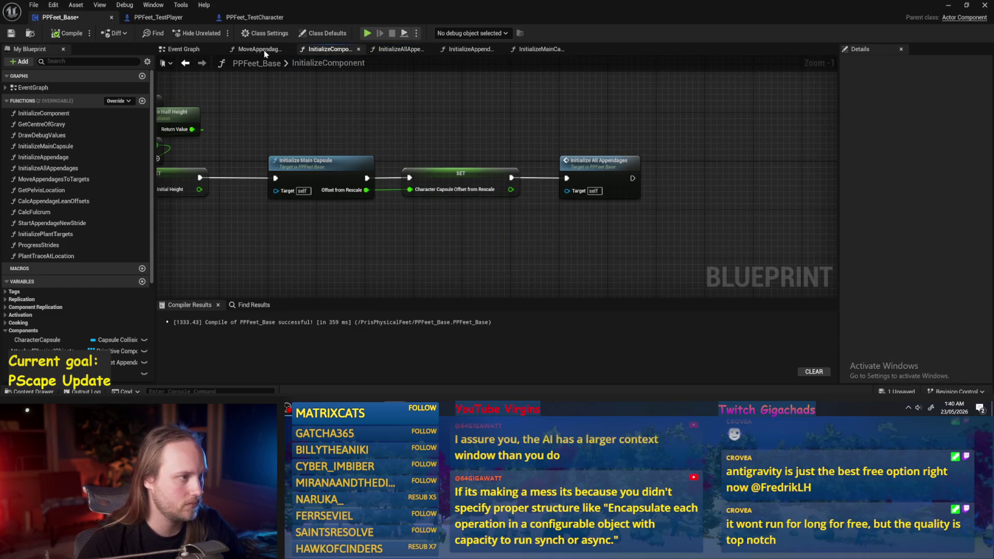
pyautogui.click(259, 54)
pyautogui.click(192, 49)
pyautogui.click(259, 49)
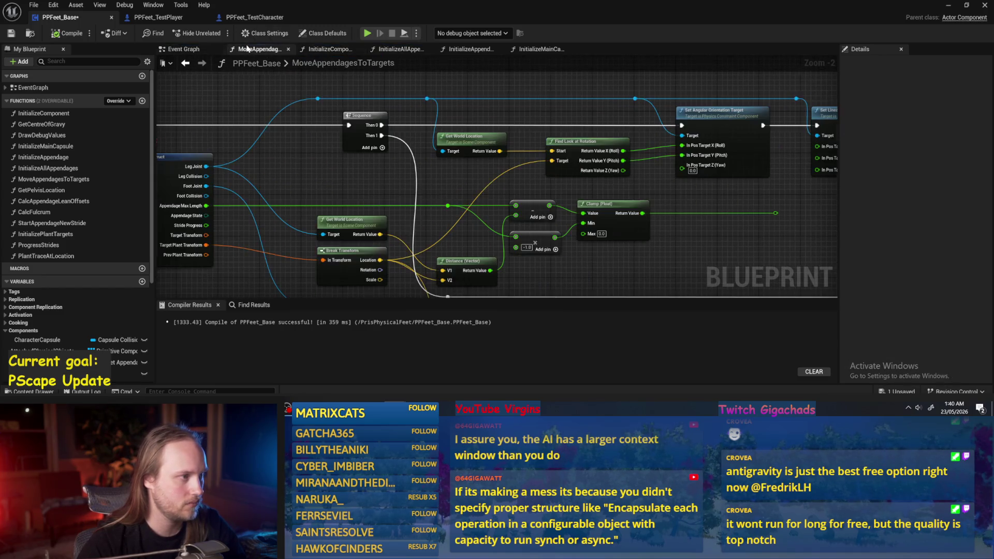
pyautogui.moveTo(601, 228); pyautogui.dragTo(583, 209)
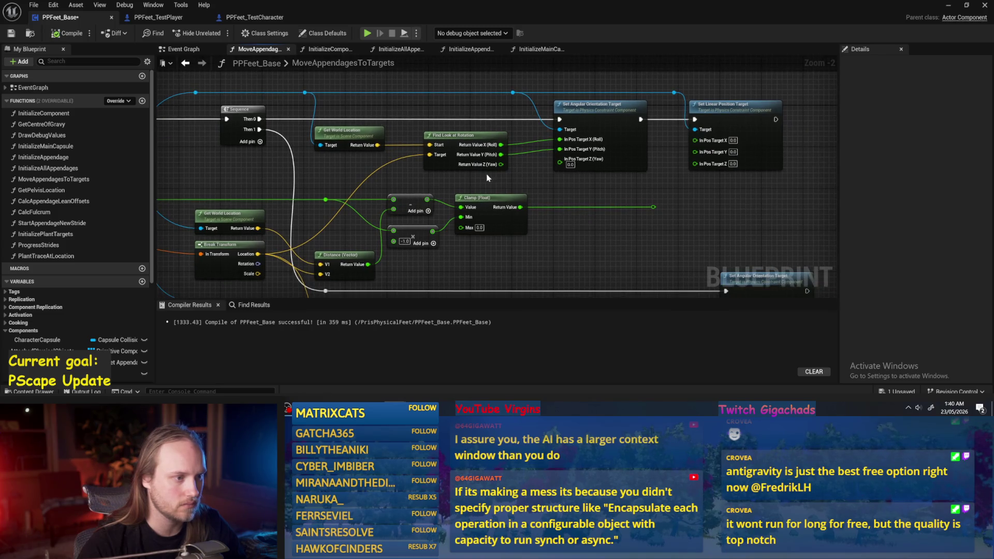
pyautogui.moveTo(519, 185)
pyautogui.mouseDown()
pyautogui.moveTo(564, 197)
pyautogui.moveTo(455, 160)
pyautogui.moveTo(401, 158)
pyautogui.moveTo(536, 196)
pyautogui.moveTo(504, 204)
pyautogui.mouseUp()
pyautogui.moveTo(765, 184); pyautogui.dragTo(462, 77)
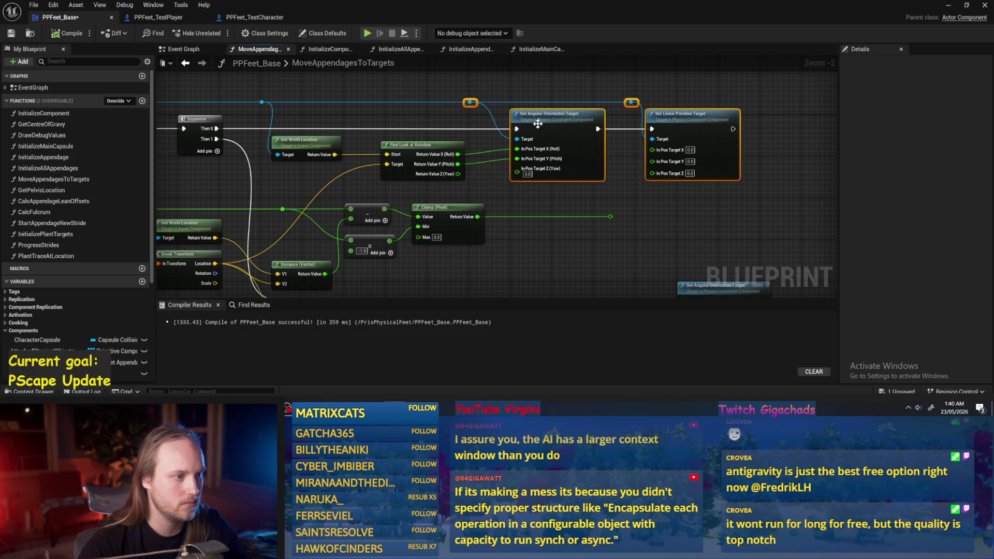
pyautogui.moveTo(579, 124); pyautogui.dragTo(616, 124)
pyautogui.click(519, 158)
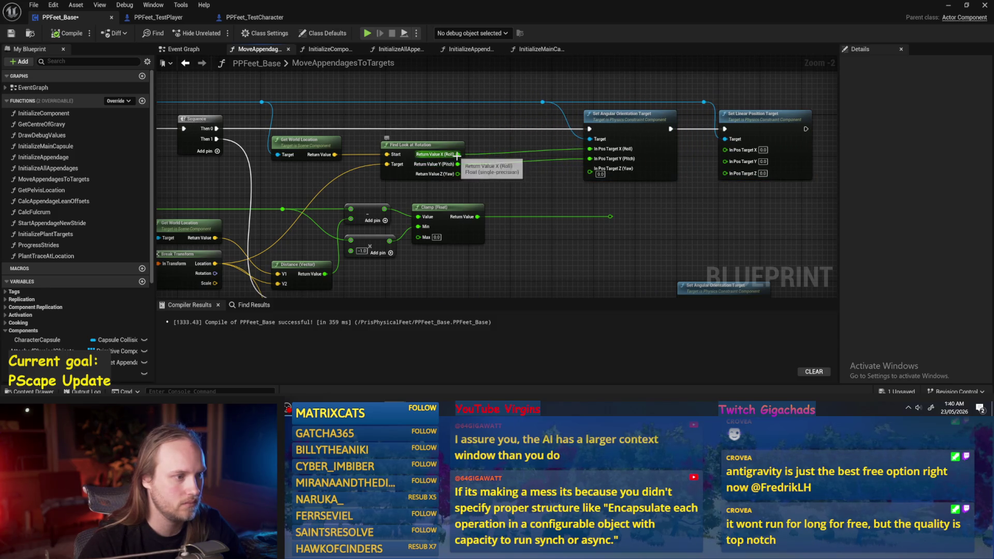
# Insert a ×-1.0 Multiply between the Roll output and the Roll orientation target
pyautogui.moveTo(458, 154); pyautogui.dragTo(617, 146)
pyautogui.scroll(1, 507, 157)
pyautogui.write('*')
pyautogui.press('Return')
pyautogui.scroll(1, 507, 158)
pyautogui.moveTo(437, 167)
pyautogui.mouseDown()
pyautogui.moveTo(522, 191)
pyautogui.moveTo(507, 187)
pyautogui.mouseUp()
# Paste a copy of the Multiply to negate Pitch before the Pitch target
pyautogui.hotkey('ctrl', 'v')
pyautogui.moveTo(558, 187)
pyautogui.mouseDown()
pyautogui.moveTo(564, 194)
pyautogui.moveTo(618, 160)
pyautogui.mouseUp()
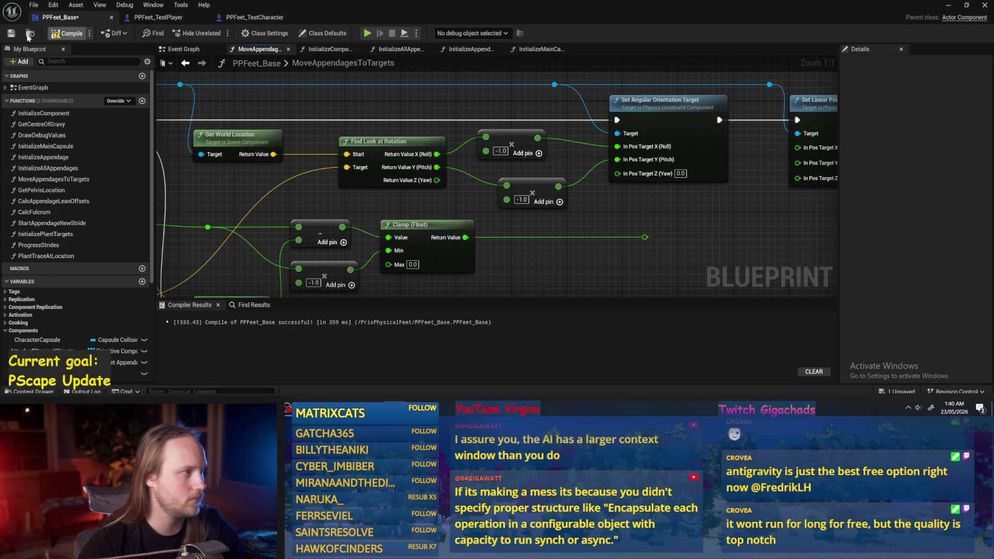
pyautogui.scroll(-3, 532, 238)
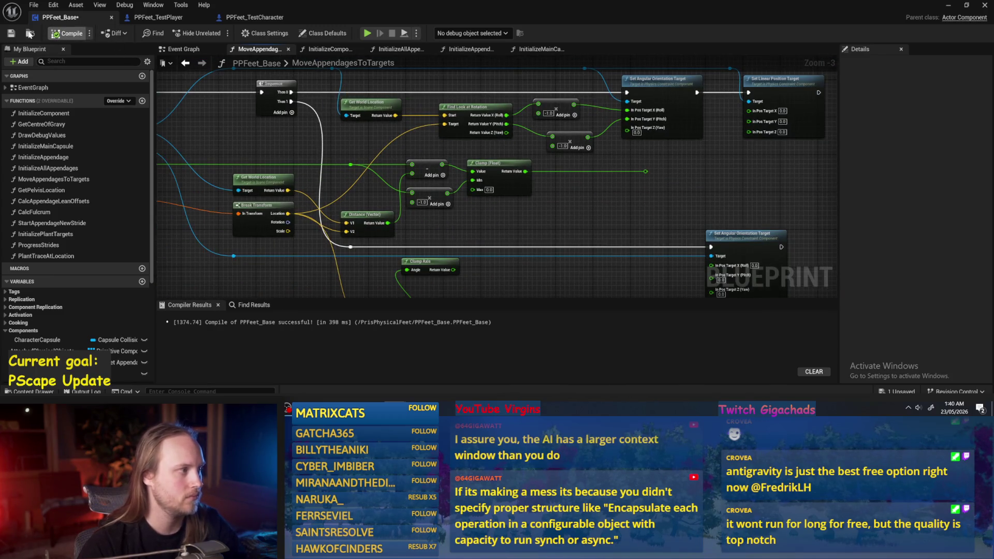
# Save the PPFeet_Base blueprint and play PPFeet_TestLevel to test leg orientation
pyautogui.hotkey('ctrl', 's')
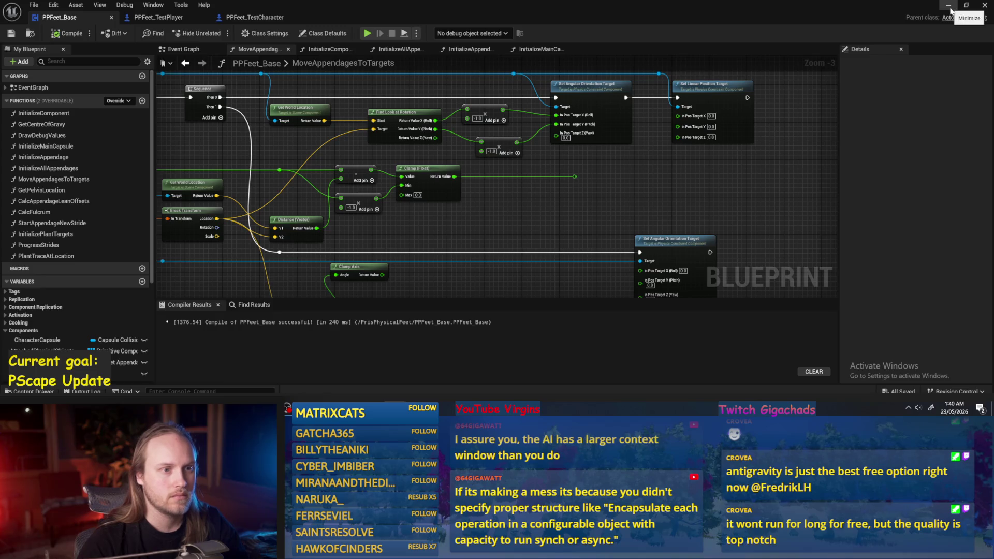
pyautogui.click(948, 6)
pyautogui.hotkey('alt', 'p')
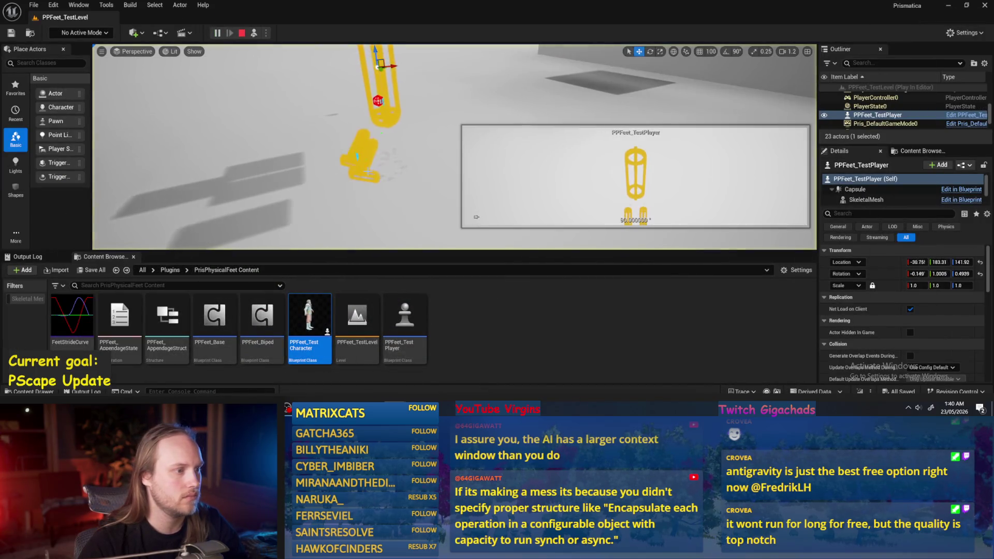
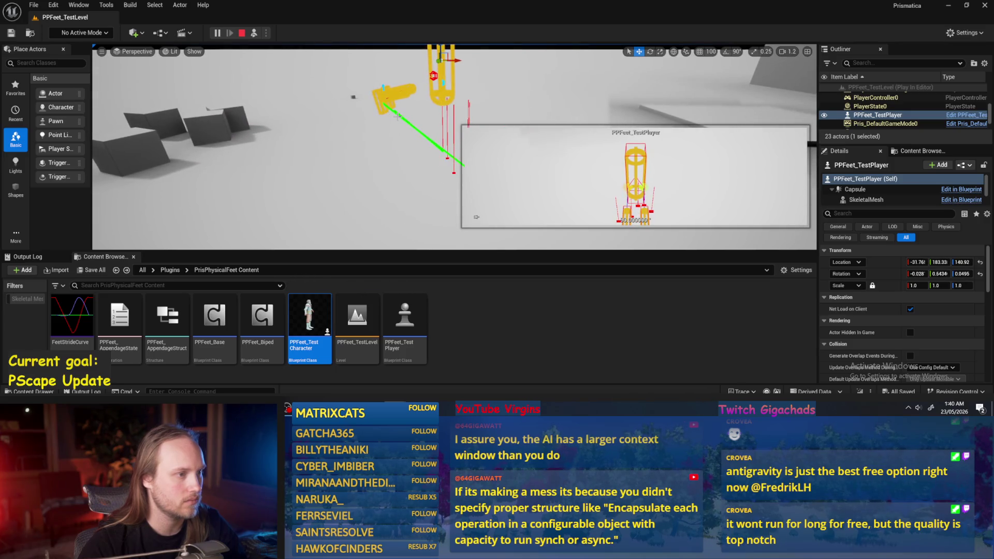
# Stop the playtest, return to PPFeet_Base, and compile the blueprint
pyautogui.press('Escape')
pyautogui.hotkey('alt', 'Tab')
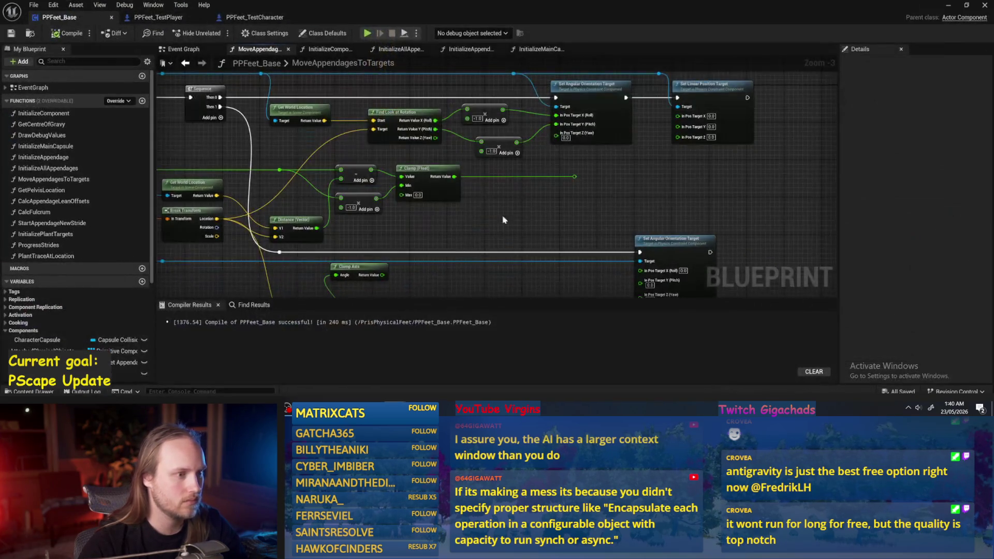
pyautogui.click(63, 36)
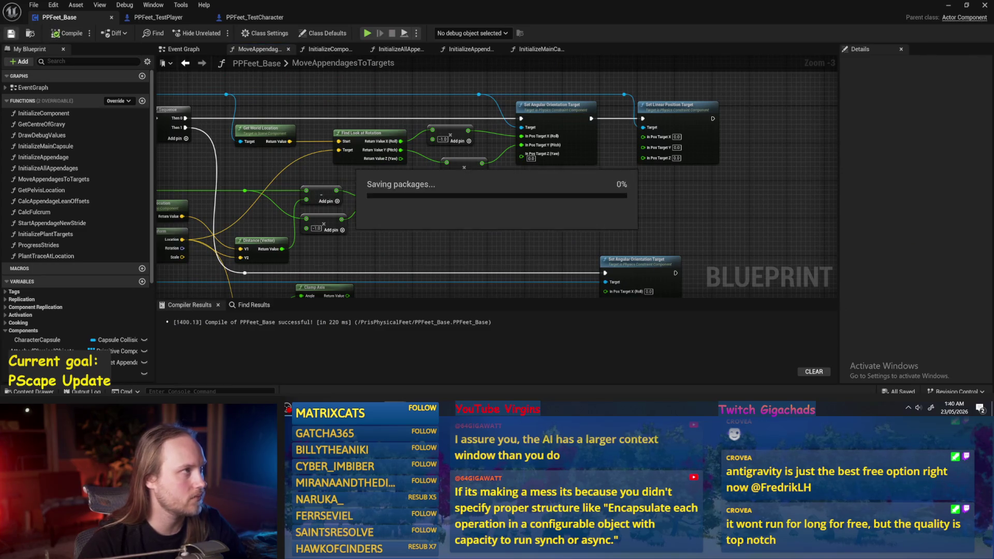
pyautogui.moveTo(470, 220)
pyautogui.mouseDown()
pyautogui.moveTo(527, 212)
pyautogui.moveTo(555, 235)
pyautogui.moveTo(577, 193)
pyautogui.moveTo(654, 206)
pyautogui.moveTo(502, 155)
pyautogui.moveTo(550, 156)
pyautogui.moveTo(555, 180)
pyautogui.mouseUp()
pyautogui.scroll(-1, 577, 194)
pyautogui.scroll(1, 603, 223)
pyautogui.scroll(1, 551, 157)
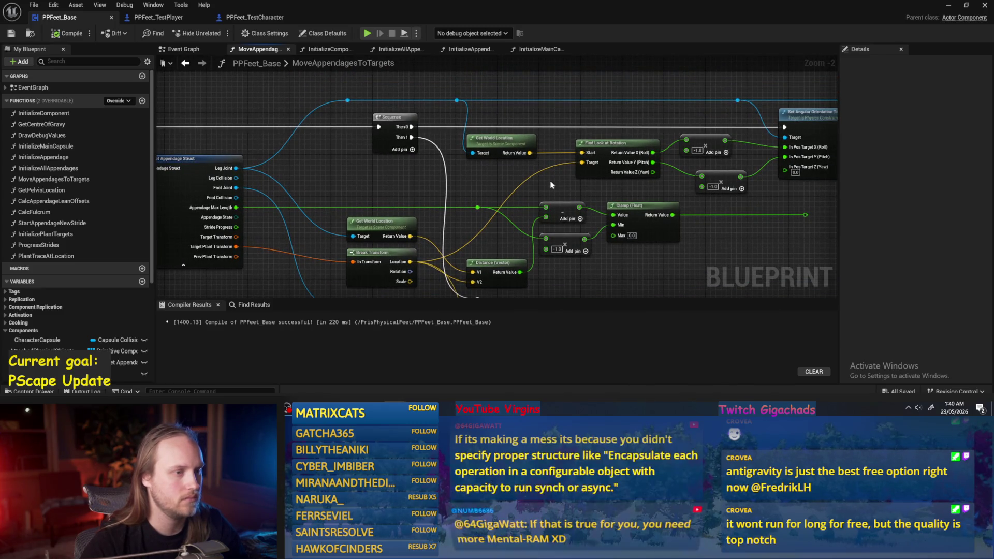
pyautogui.moveTo(479, 212); pyautogui.dragTo(414, 163)
pyautogui.scroll(-1, 585, 226)
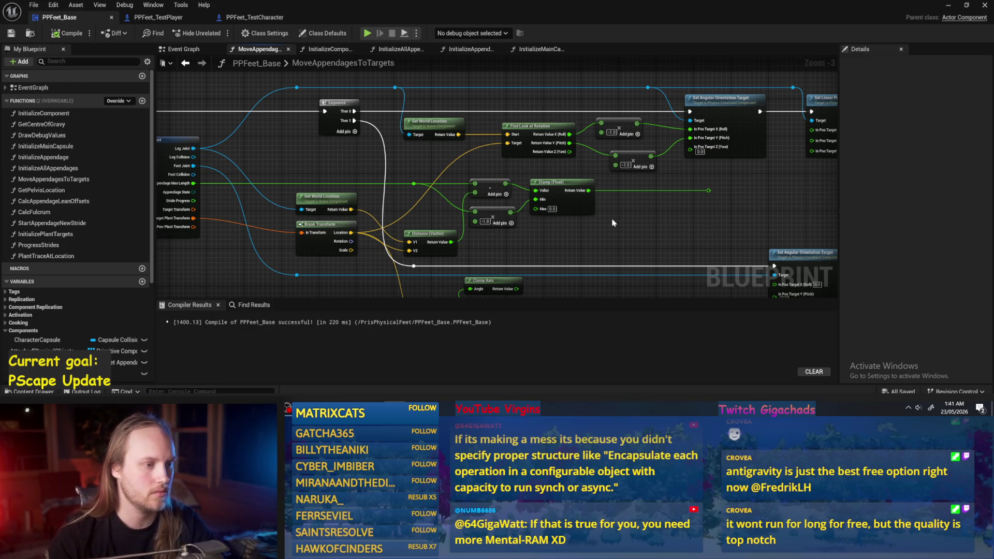
pyautogui.scroll(2, 714, 221)
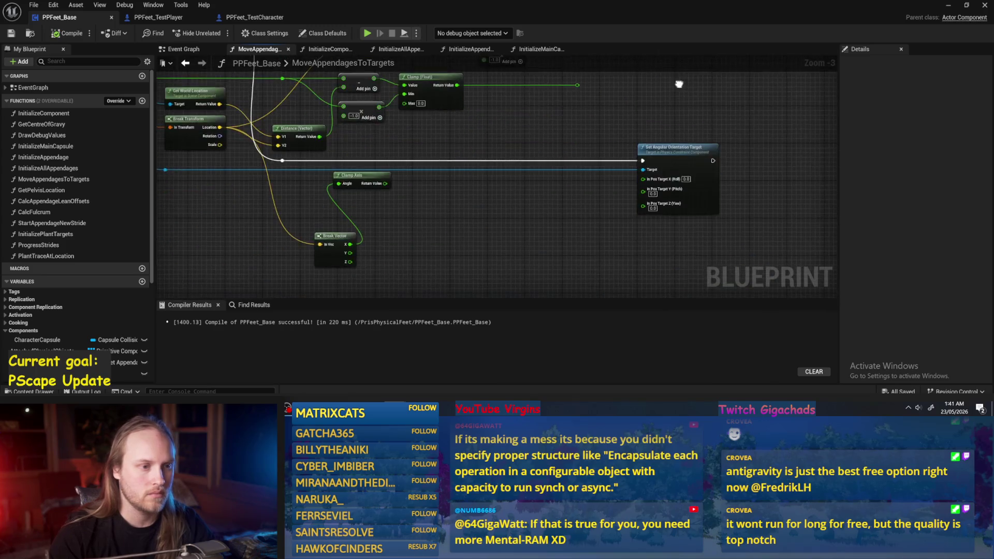
pyautogui.scroll(-2, 693, 166)
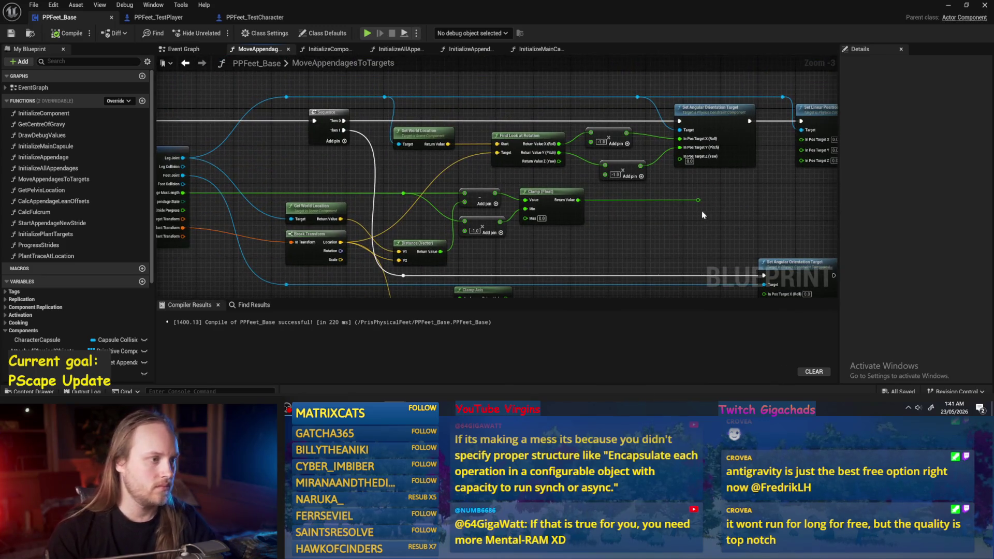
pyautogui.moveTo(572, 216); pyautogui.dragTo(600, 210)
pyautogui.press('F7')
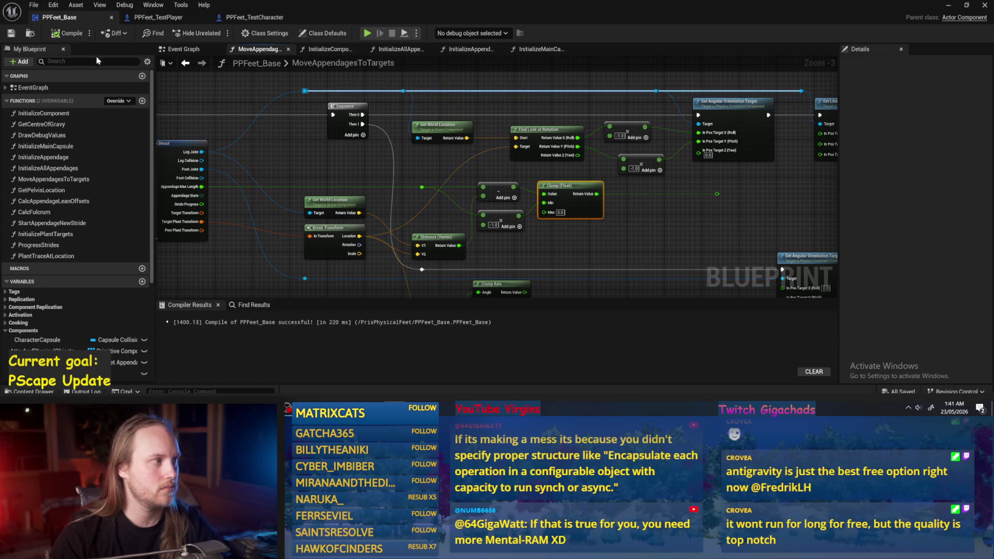
# Delete the Find Look at Rotation node in MoveAppendagesToTargets
pyautogui.moveTo(352, 187); pyautogui.dragTo(389, 176)
pyautogui.click(389, 171)
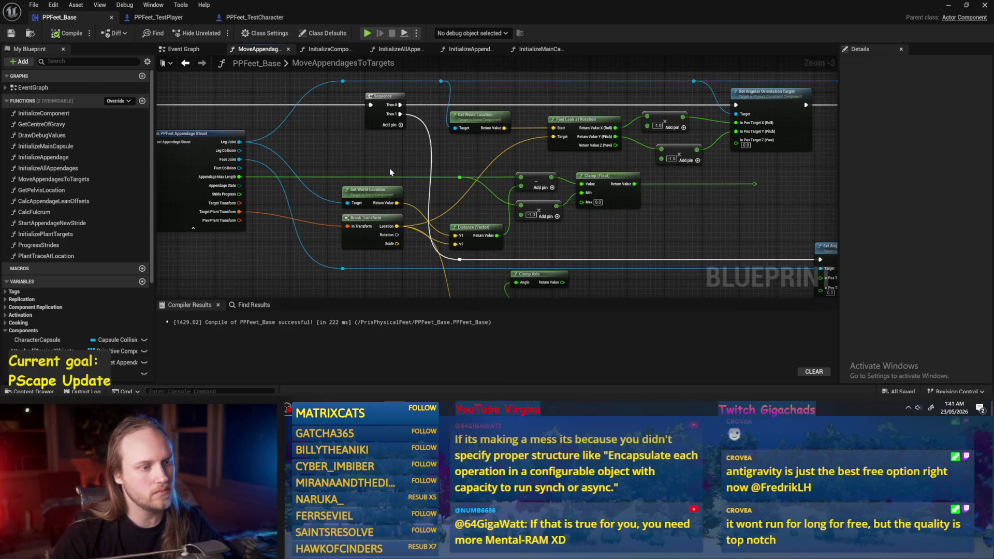
pyautogui.moveTo(671, 244); pyautogui.dragTo(651, 227)
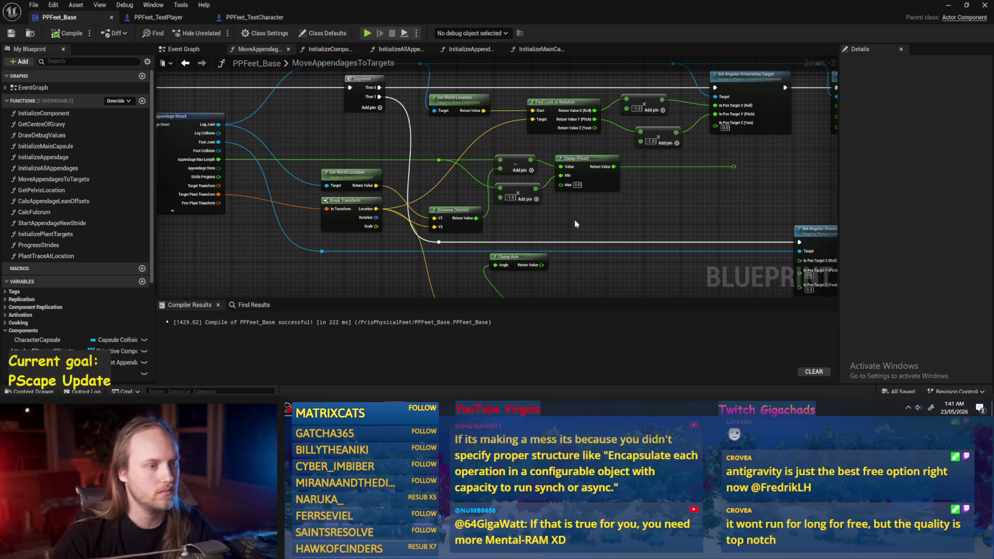
pyautogui.moveTo(764, 158)
pyautogui.mouseDown()
pyautogui.moveTo(404, 239)
pyautogui.moveTo(427, 232)
pyautogui.mouseUp()
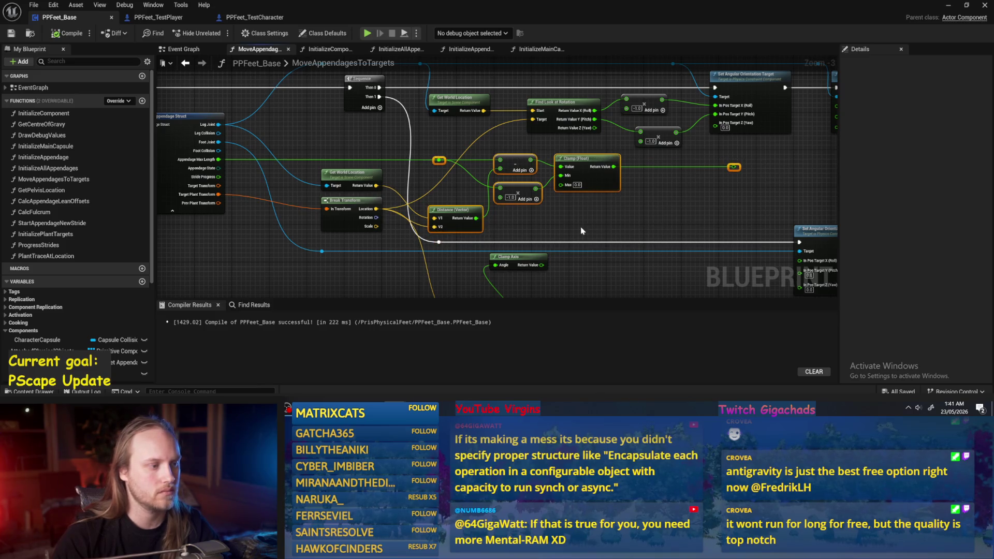
pyautogui.scroll(1, 582, 231)
pyautogui.moveTo(311, 224)
pyautogui.mouseDown()
pyautogui.moveTo(473, 232)
pyautogui.moveTo(370, 269)
pyautogui.mouseUp()
pyautogui.click(471, 231)
pyautogui.moveTo(578, 147)
pyautogui.mouseDown()
pyautogui.moveTo(492, 141)
pyautogui.moveTo(528, 136)
pyautogui.mouseUp()
pyautogui.press('Delete')
pyautogui.click(455, 142)
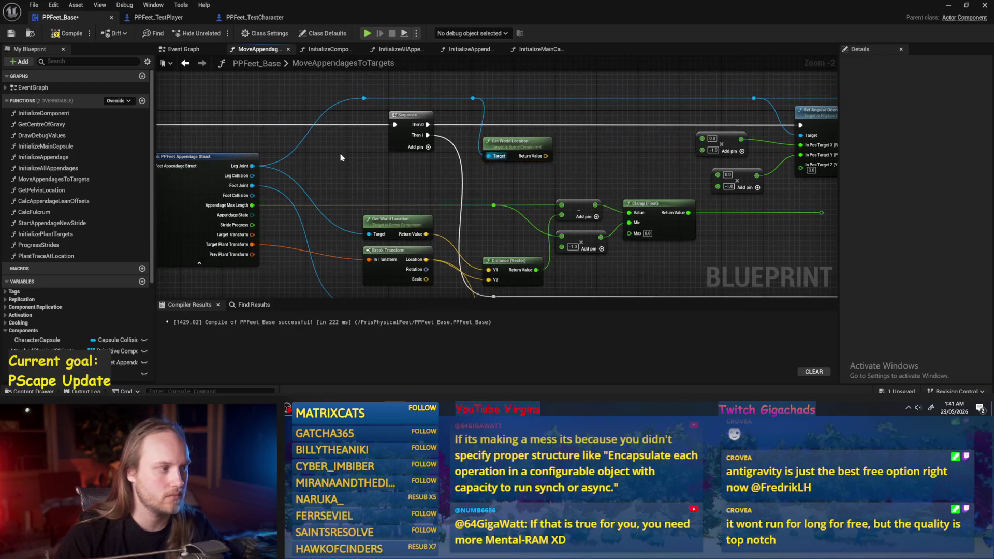
# Save the blueprint and add a Find Relative Look at Rotation node from the constraint reference
pyautogui.click(11, 33)
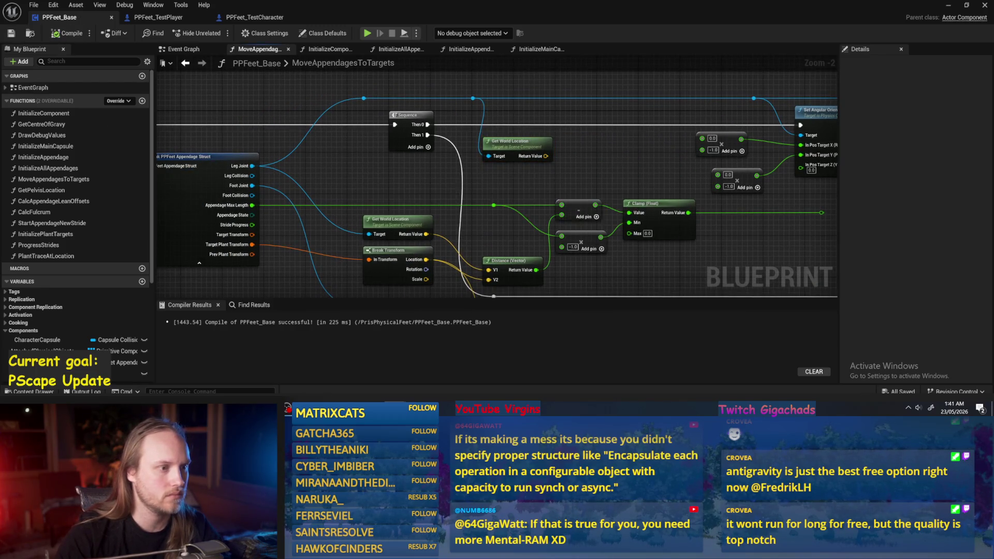
pyautogui.moveTo(612, 165); pyautogui.dragTo(577, 176)
pyautogui.moveTo(438, 110); pyautogui.dragTo(546, 138)
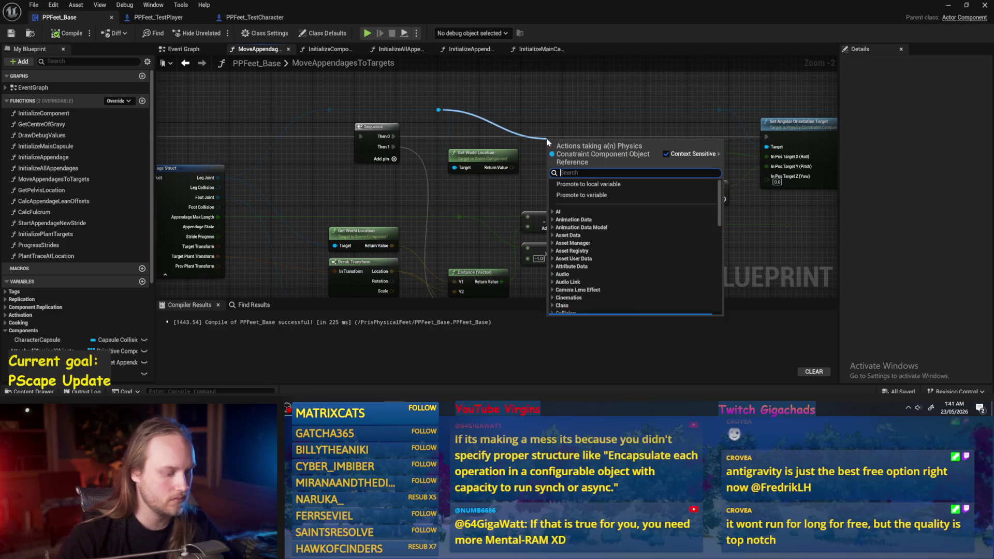
pyautogui.click(493, 177)
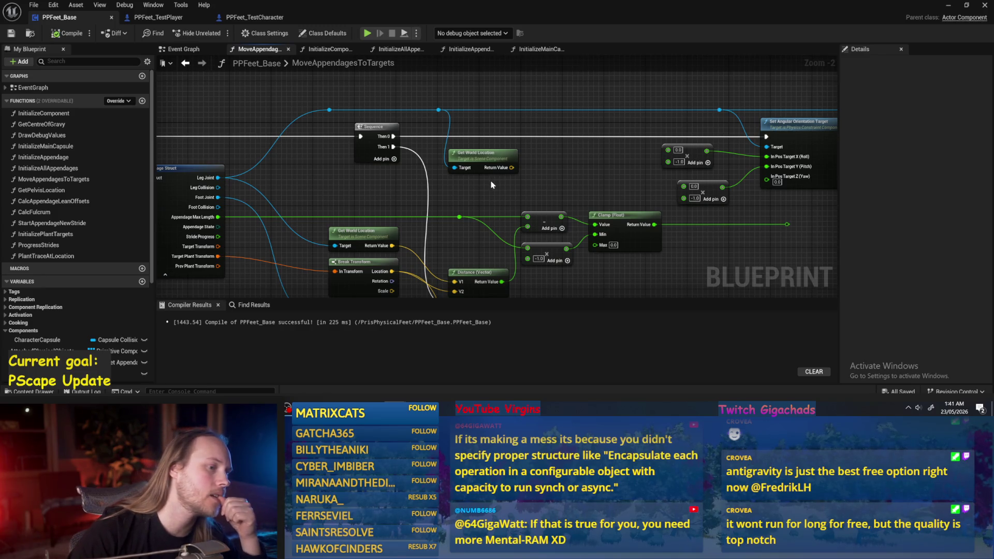
pyautogui.moveTo(438, 109); pyautogui.dragTo(468, 93)
pyautogui.write('g')
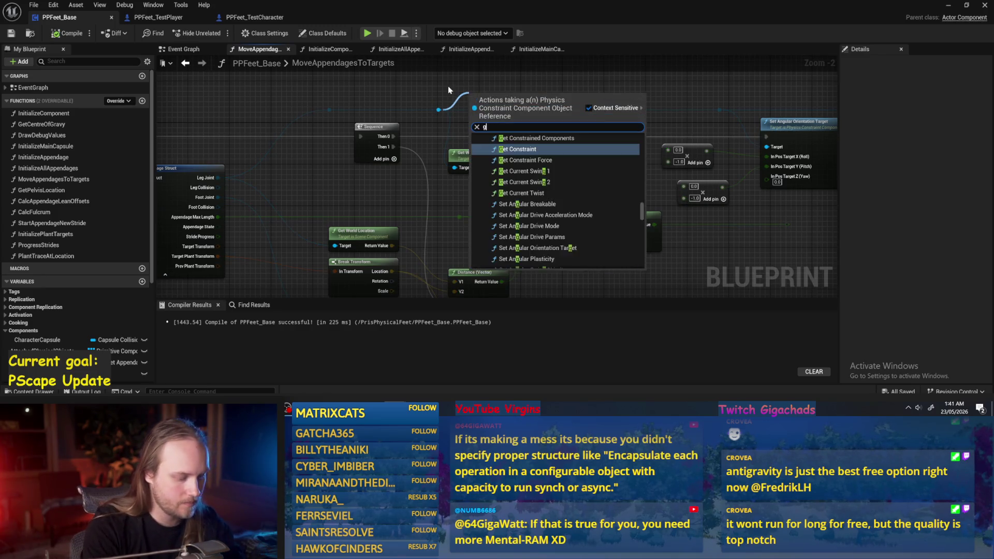
pyautogui.write('et relative look')
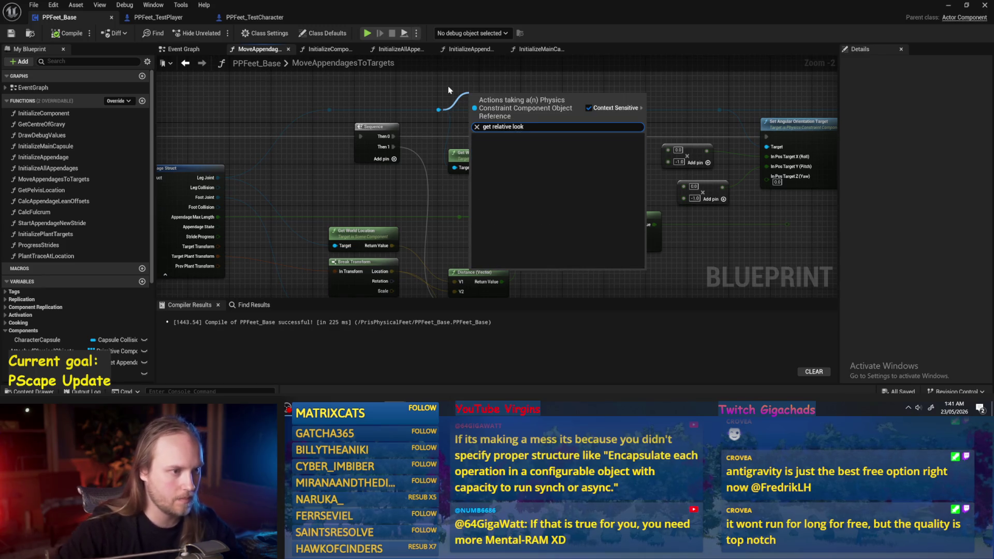
pyautogui.press('BackSpace')
pyautogui.press('BackSpace')
pyautogui.write('look at')
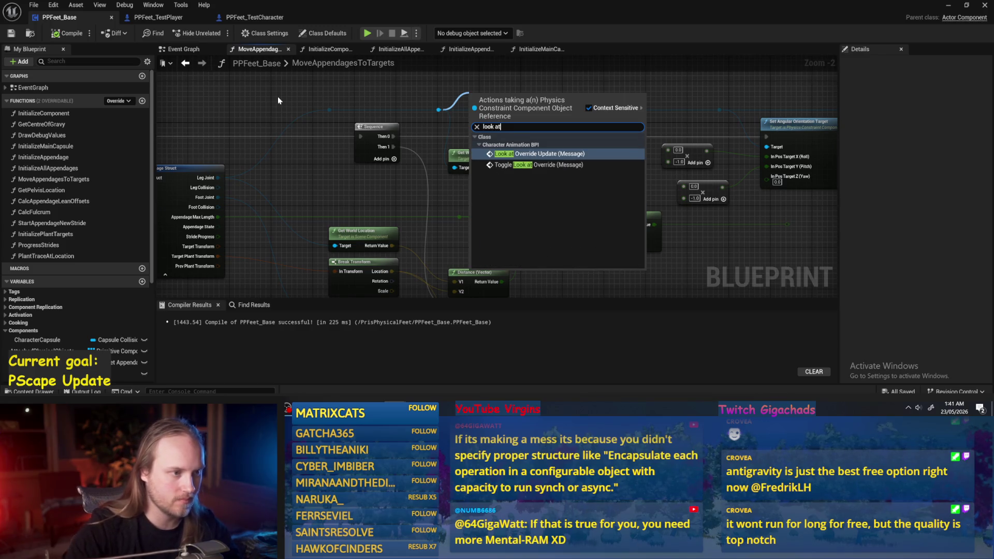
pyautogui.rightClick(469, 80)
pyautogui.write('look at')
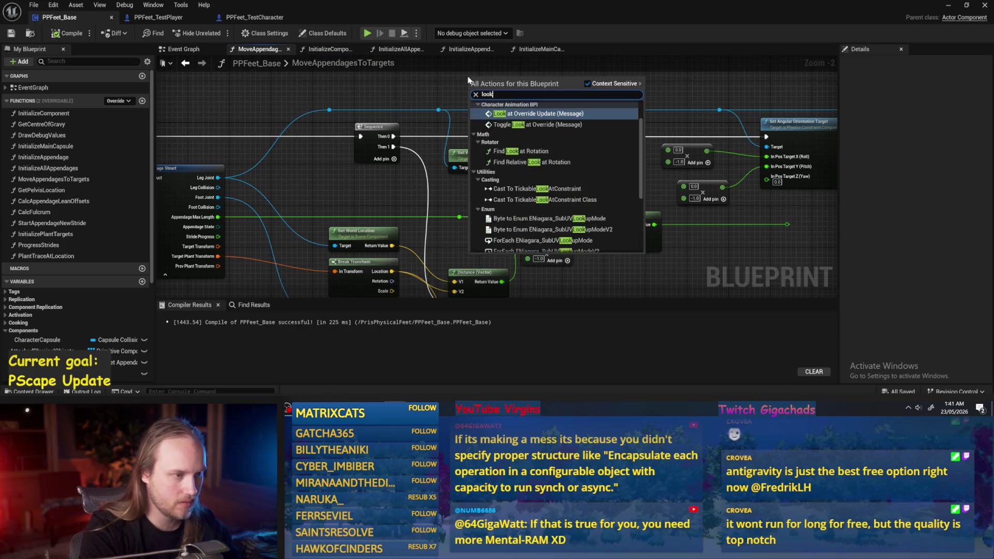
pyautogui.click(538, 168)
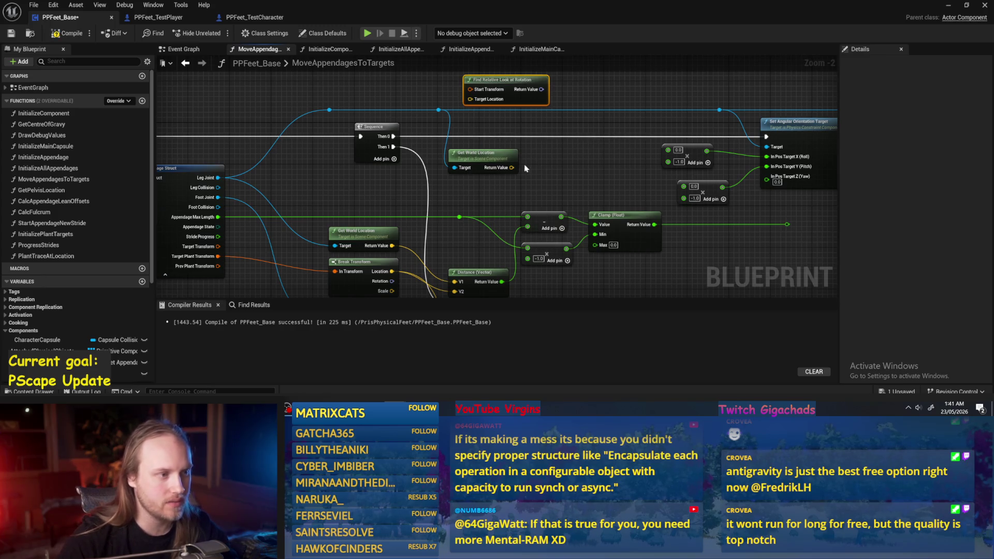
# Replace Get World Location with the constraint's Get World Transform, wired into Start Transform
pyautogui.press('Delete')
pyautogui.moveTo(470, 105); pyautogui.dragTo(492, 145)
pyautogui.write('transform')
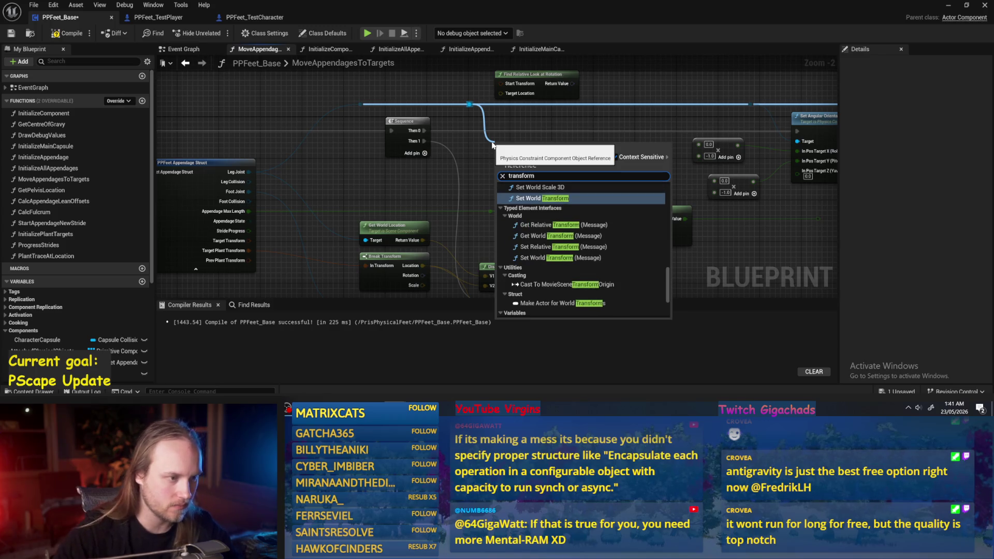
pyautogui.scroll(5, 574, 240)
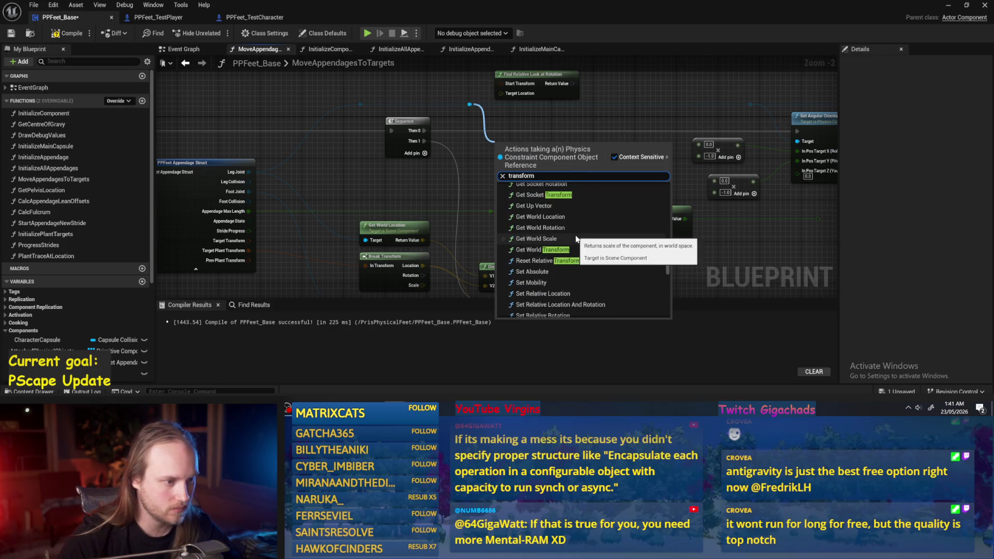
pyautogui.click(544, 249)
pyautogui.moveTo(557, 157)
pyautogui.mouseDown()
pyautogui.moveTo(486, 88)
pyautogui.moveTo(501, 84)
pyautogui.moveTo(609, 137)
pyautogui.moveTo(610, 148)
pyautogui.mouseUp()
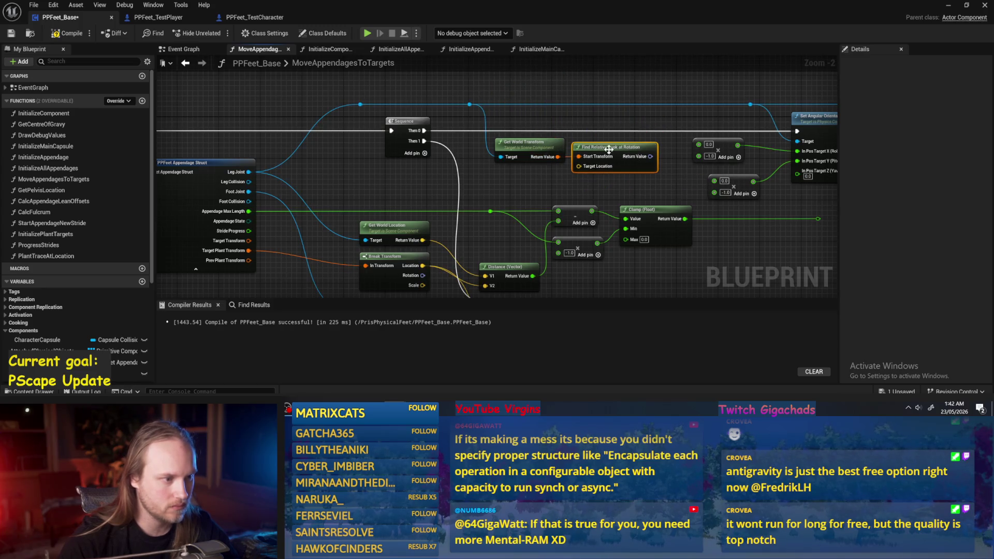
pyautogui.scroll(-2, 491, 164)
pyautogui.moveTo(427, 236)
pyautogui.mouseDown()
pyautogui.moveTo(345, 236)
pyautogui.moveTo(424, 235)
pyautogui.moveTo(580, 130)
pyautogui.moveTo(653, 203)
pyautogui.mouseUp()
# Delete the two multiply nodes feeding the orientation target
pyautogui.press('Delete')
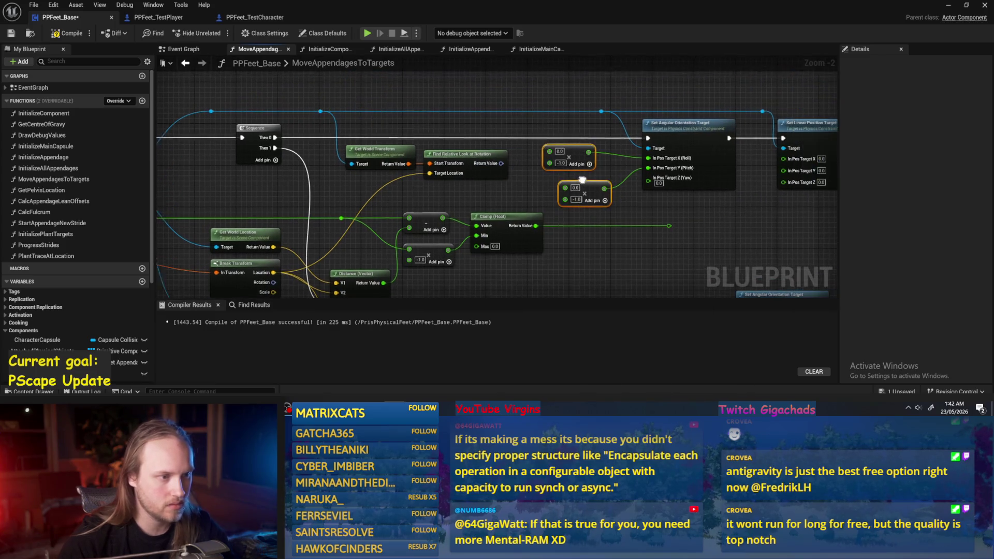
pyautogui.rightClick(495, 164)
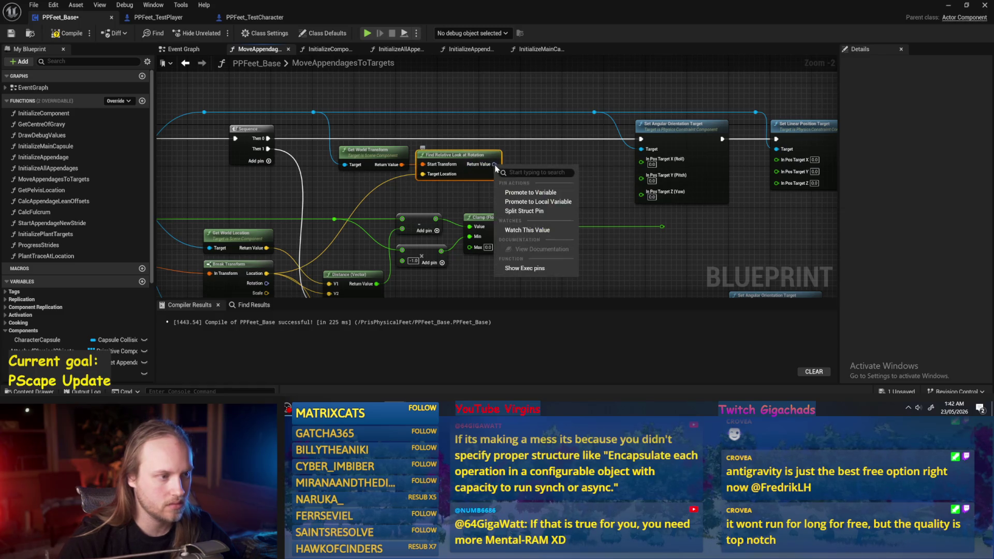
pyautogui.click(525, 211)
pyautogui.moveTo(511, 164)
pyautogui.mouseDown()
pyautogui.moveTo(642, 161)
pyautogui.moveTo(511, 173)
pyautogui.mouseUp()
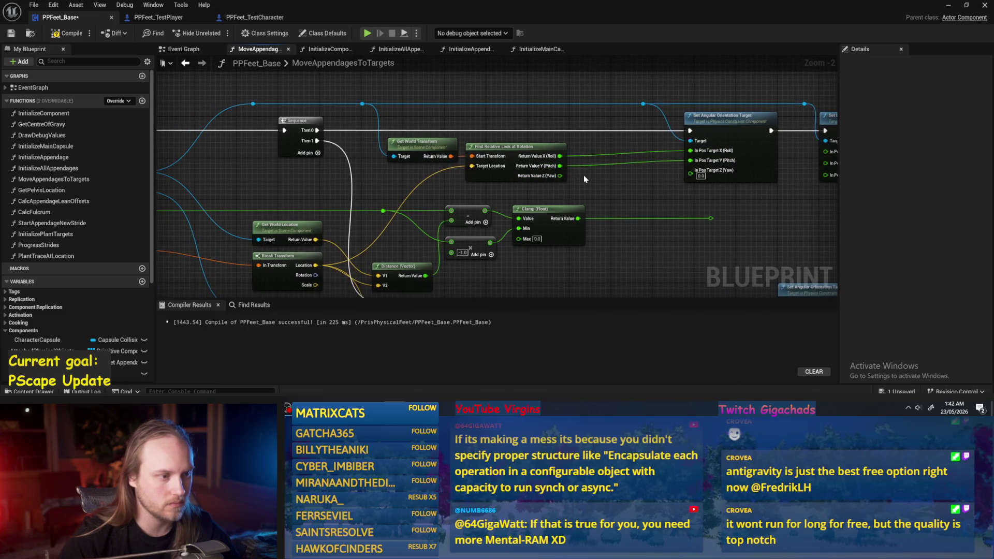
pyautogui.hotkey('ctrl', 'z')
pyautogui.hotkey('ctrl', 'z')
pyautogui.hotkey('ctrl', 'z')
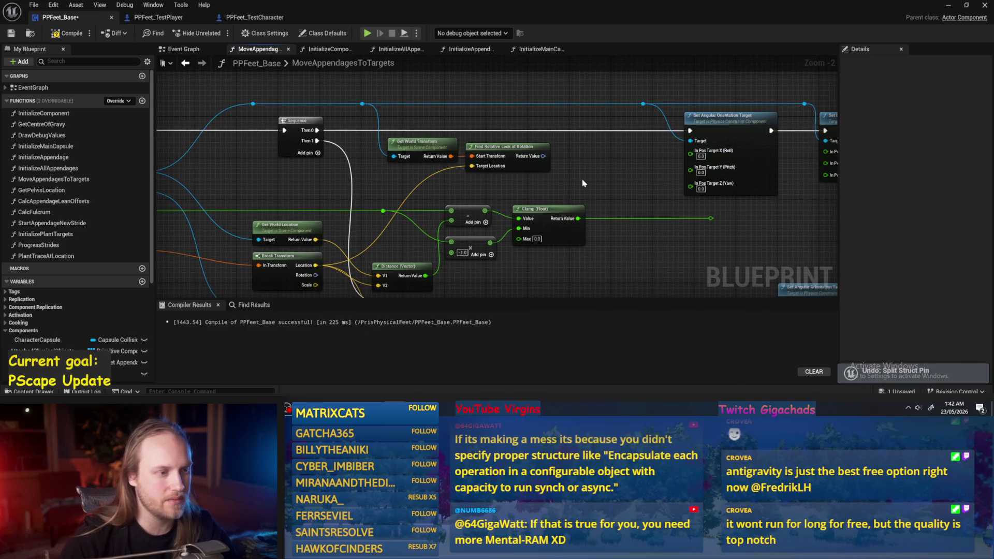
# Add an Invert Rotator, split it, and wire its roll and pitch into the orientation target
pyautogui.moveTo(542, 156); pyautogui.dragTo(583, 158)
pyautogui.write('in')
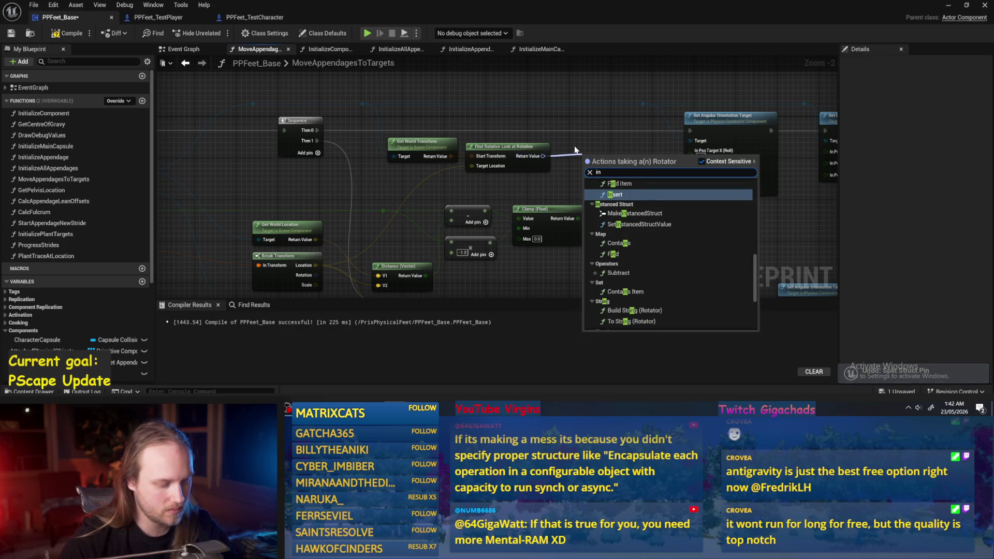
pyautogui.write('ver')
pyautogui.press('Return')
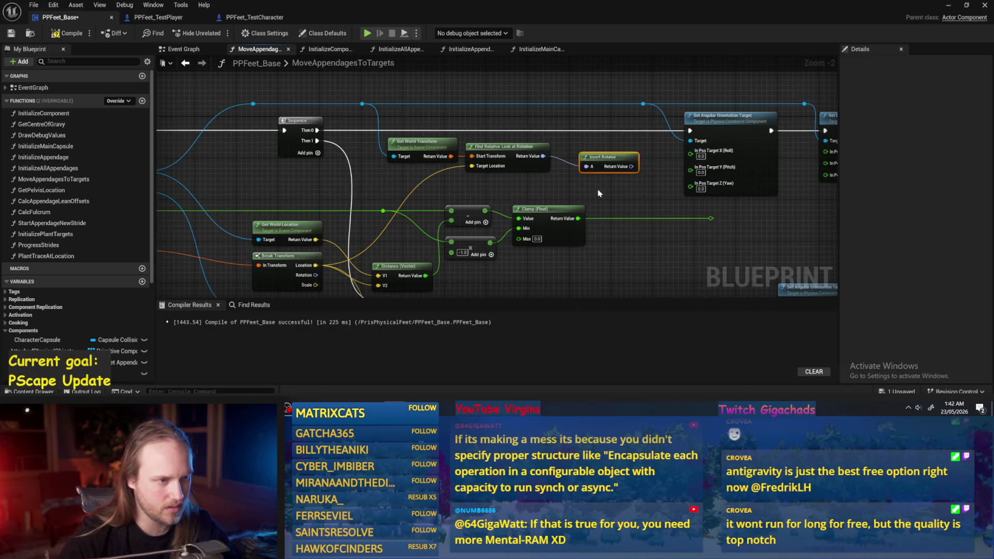
pyautogui.rightClick(626, 161)
pyautogui.click(647, 202)
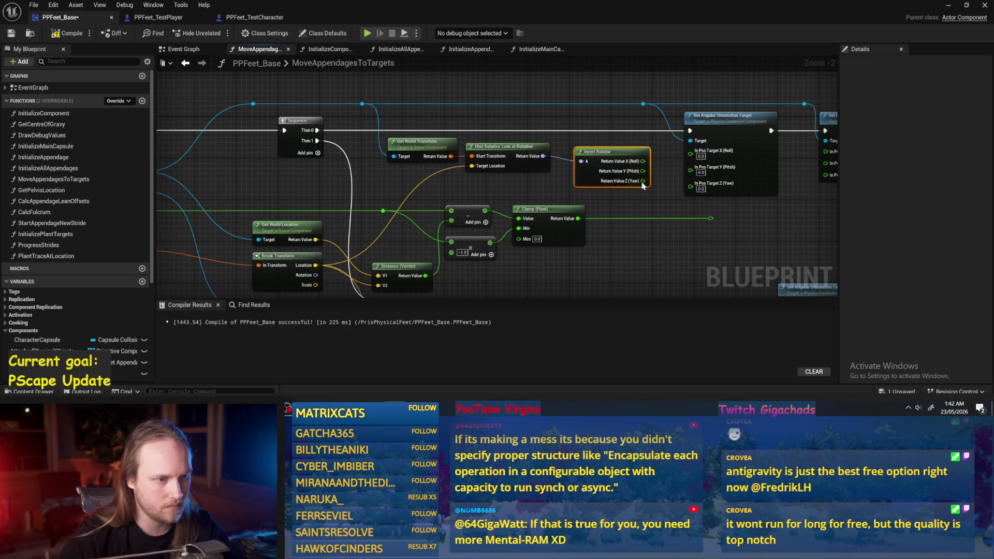
pyautogui.moveTo(642, 161)
pyautogui.mouseDown()
pyautogui.moveTo(690, 153)
pyautogui.moveTo(690, 169)
pyautogui.mouseUp()
pyautogui.scroll(-1, 380, 116)
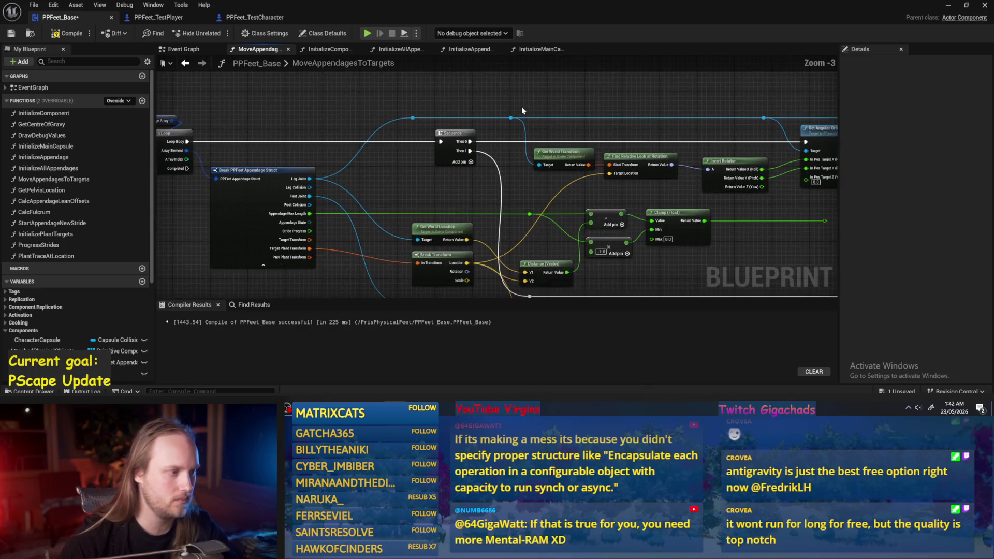
pyautogui.click(11, 35)
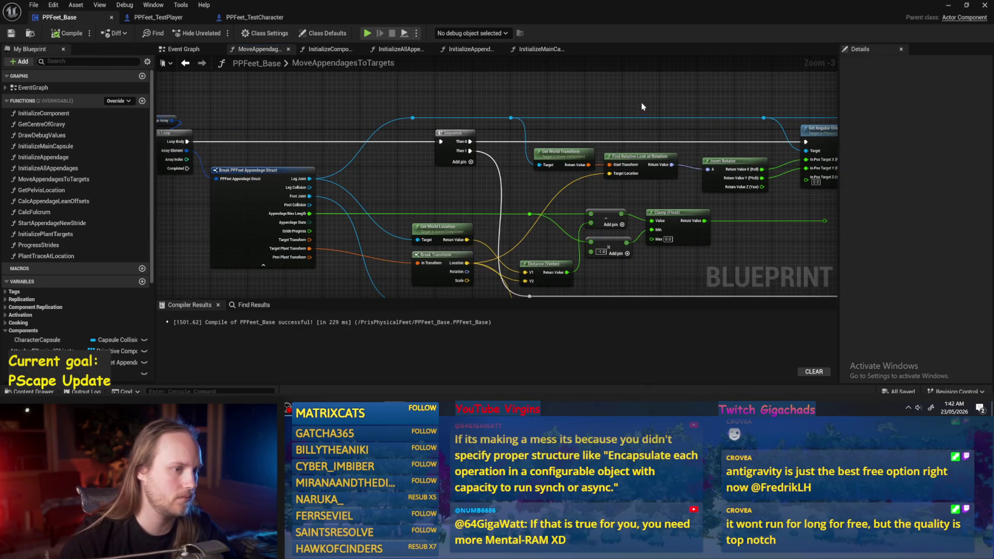
# Playtest PPFeet_TestLevel, inspect the test player, then return to the PPFeet_Base graph
pyautogui.hotkey('alt', 'Tab')
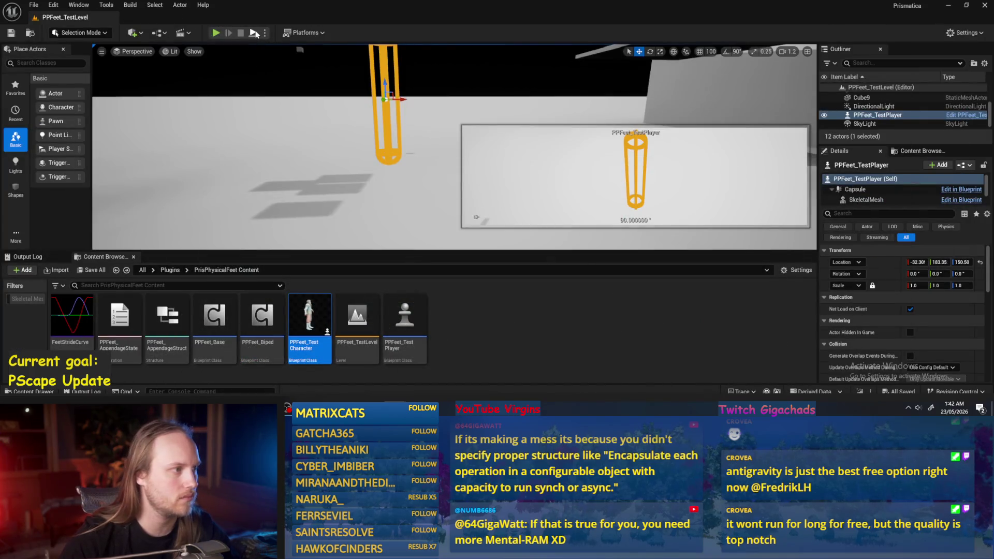
pyautogui.click(255, 33)
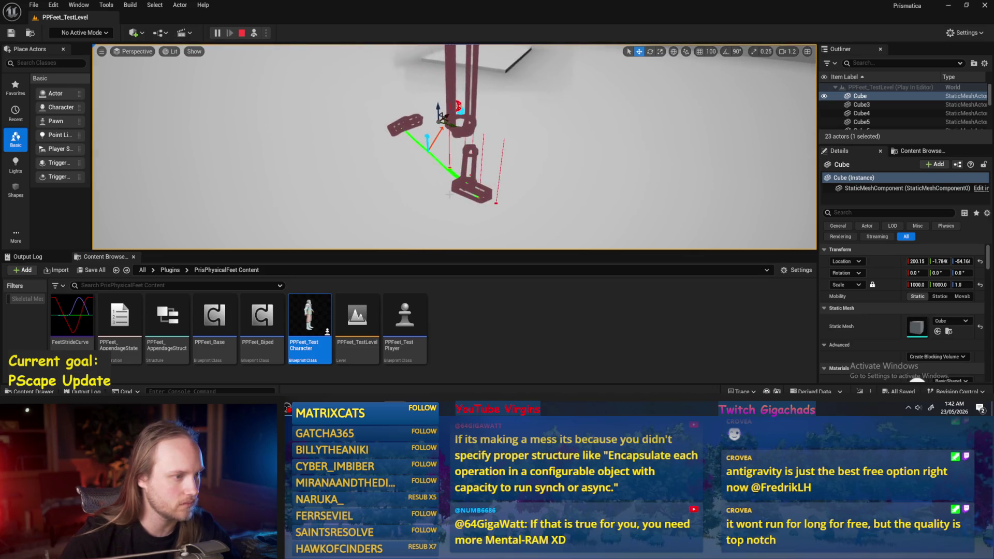
pyautogui.click(507, 129)
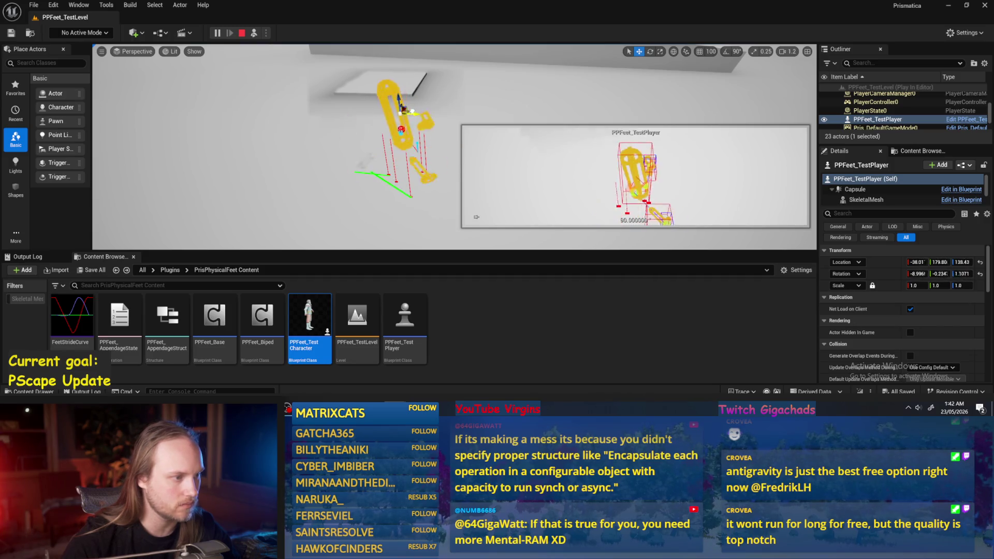
pyautogui.press('Escape')
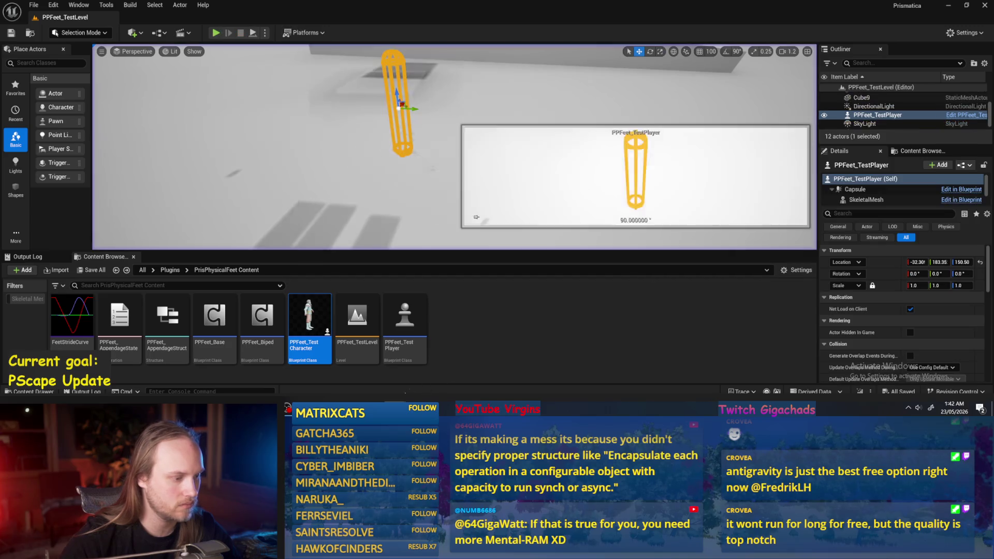
pyautogui.click(440, 371)
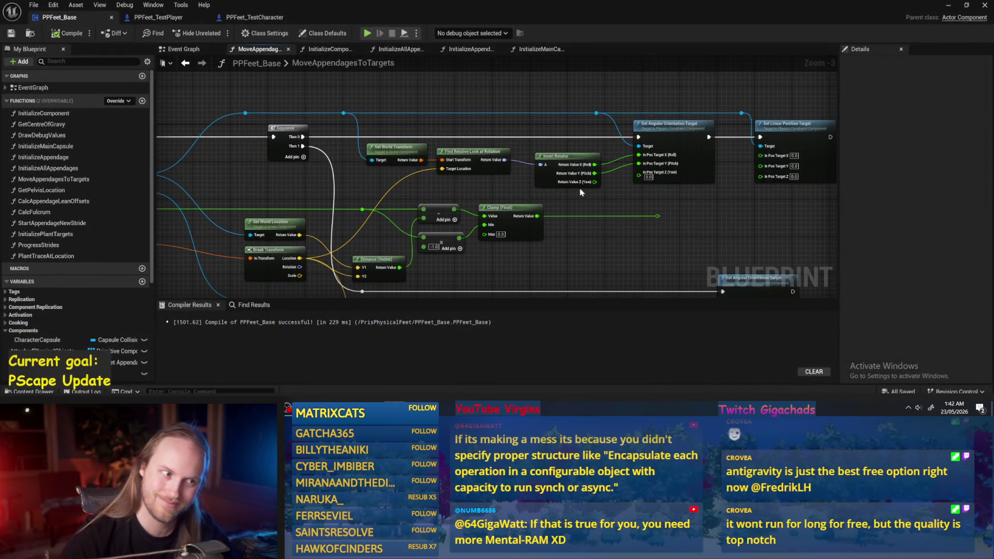
# Add a Break Rotator on the look-at rotation, wire roll and pitch to the orientation target, and save
pyautogui.scroll(1, 555, 187)
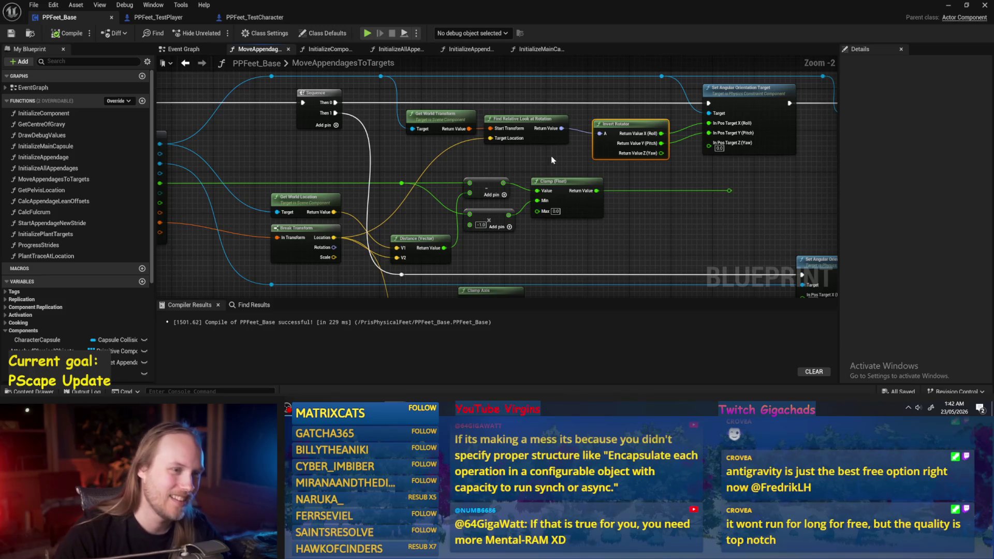
pyautogui.moveTo(553, 160)
pyautogui.mouseDown()
pyautogui.moveTo(535, 166)
pyautogui.moveTo(553, 166)
pyautogui.mouseUp()
pyautogui.write('break')
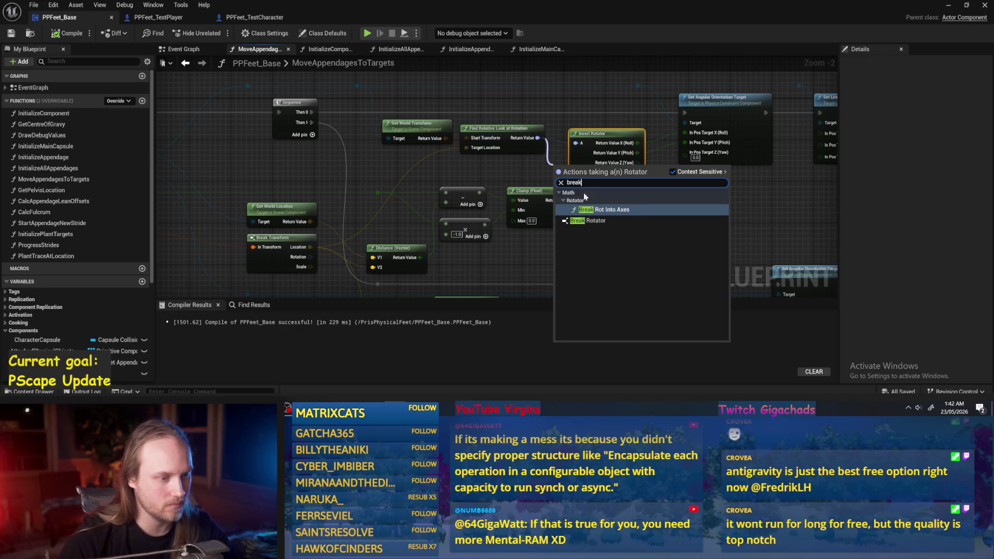
pyautogui.click(575, 222)
pyautogui.moveTo(606, 184)
pyautogui.mouseDown()
pyautogui.moveTo(686, 142)
pyautogui.moveTo(606, 184)
pyautogui.moveTo(685, 132)
pyautogui.mouseUp()
pyautogui.moveTo(604, 131); pyautogui.dragTo(594, 61)
pyautogui.moveTo(580, 176); pyautogui.dragTo(606, 142)
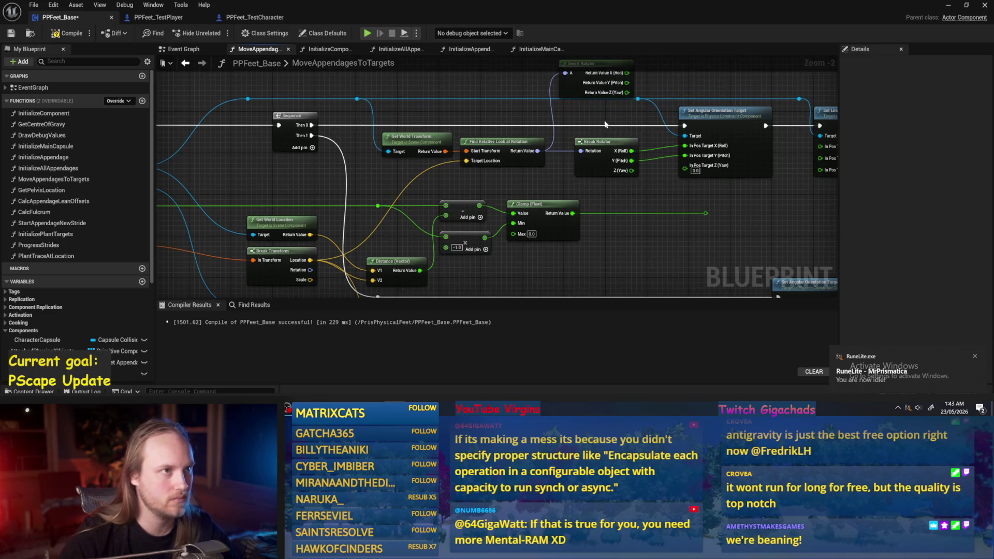
pyautogui.hotkey('ctrl', 's')
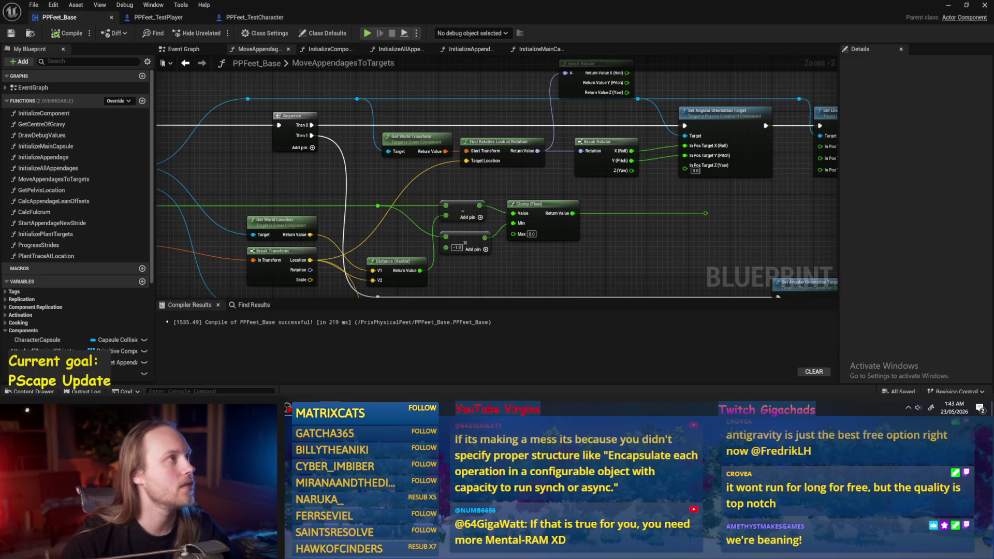
# Nudge Set Linear Position Target right and start a new playtest of the level
pyautogui.moveTo(311, 129); pyautogui.dragTo(281, 139)
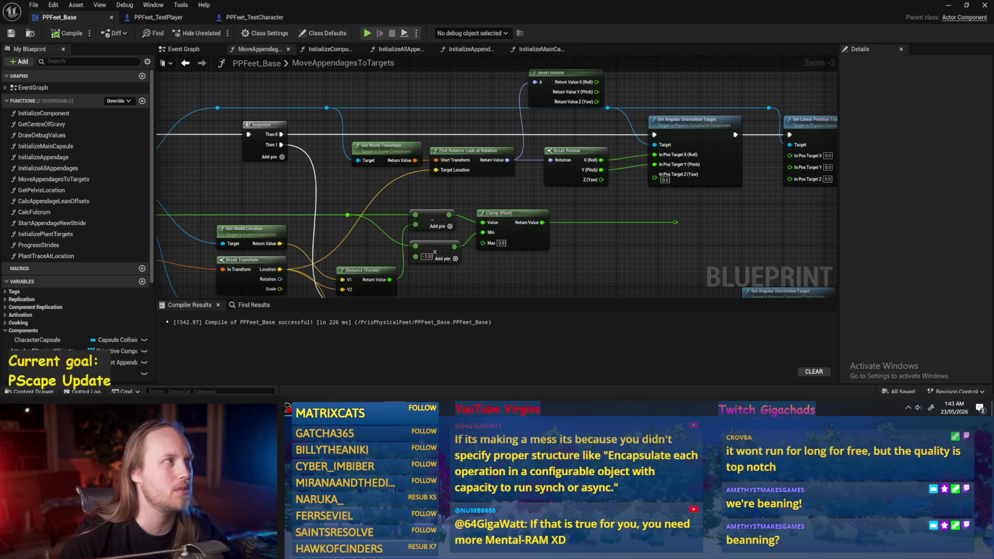
pyautogui.moveTo(669, 233); pyautogui.dragTo(528, 250)
pyautogui.moveTo(685, 143); pyautogui.dragTo(720, 143)
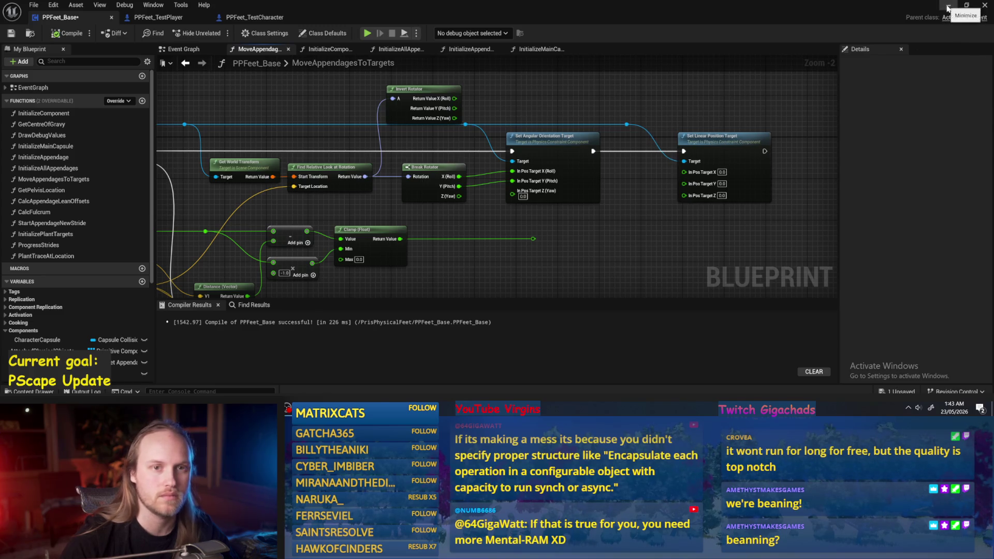
pyautogui.click(948, 8)
pyautogui.click(254, 34)
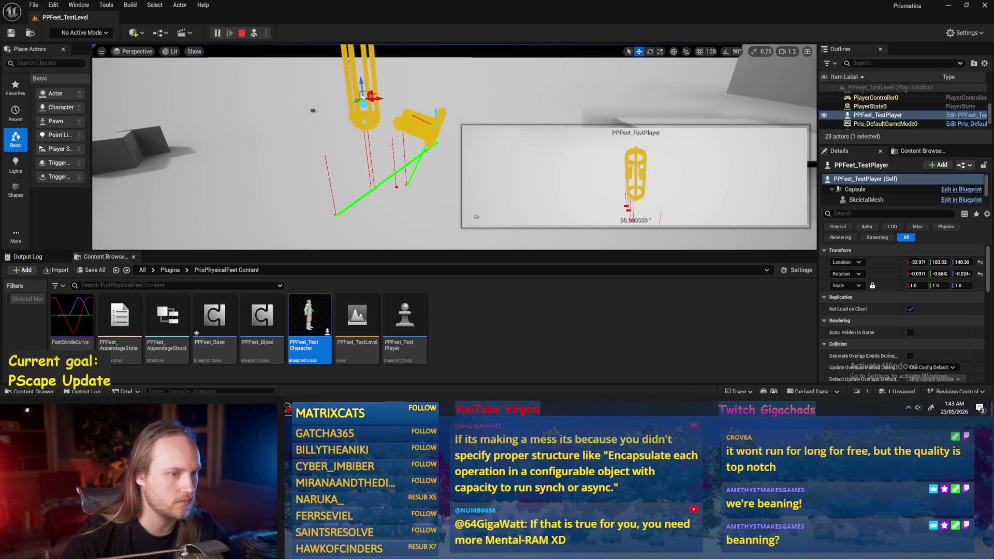
# Stop the playtest after watching the feet step beneath the body
pyautogui.press('Escape')
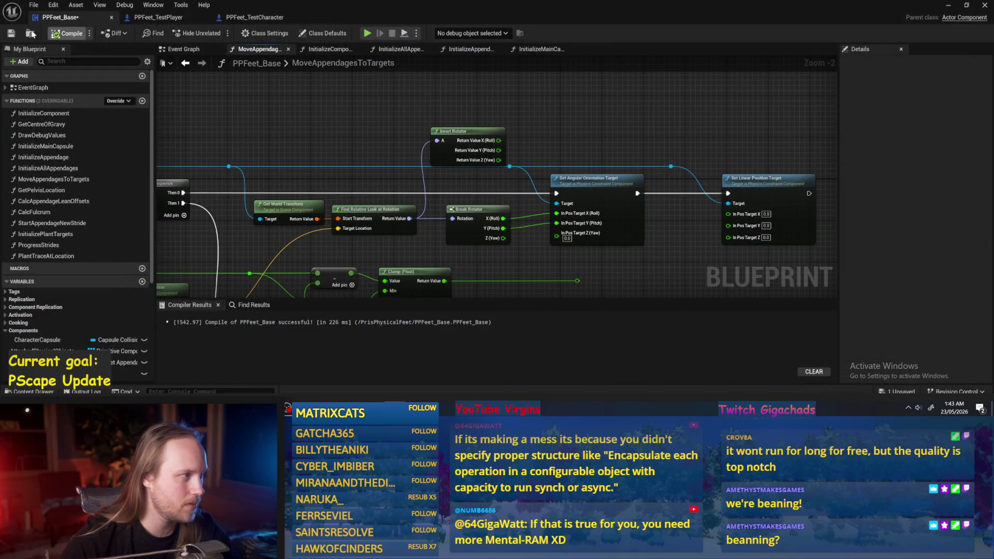
# Compile, then add a Character Capsule getter in the Event Graph's tick chain
pyautogui.click(67, 33)
pyautogui.click(182, 49)
pyautogui.moveTo(462, 121)
pyautogui.mouseDown()
pyautogui.moveTo(329, 145)
pyautogui.moveTo(331, 73)
pyautogui.moveTo(560, 255)
pyautogui.moveTo(560, 206)
pyautogui.mouseUp()
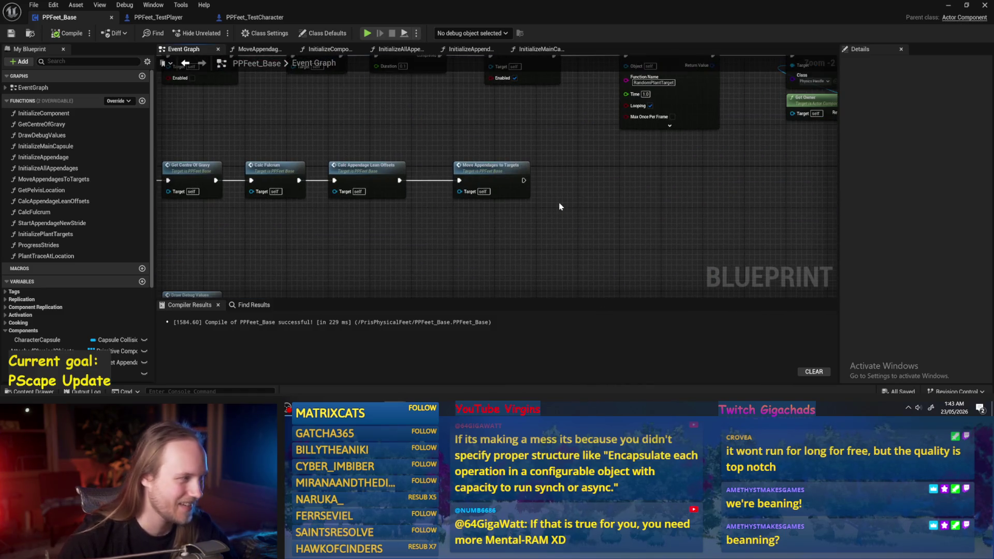
pyautogui.rightClick(559, 207)
pyautogui.write('capsule')
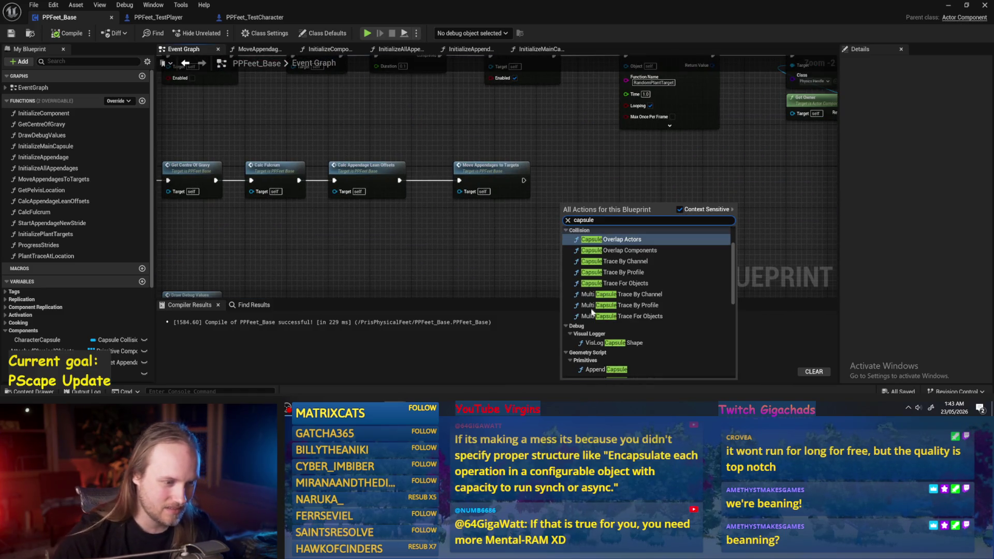
pyautogui.scroll(-10, 595, 310)
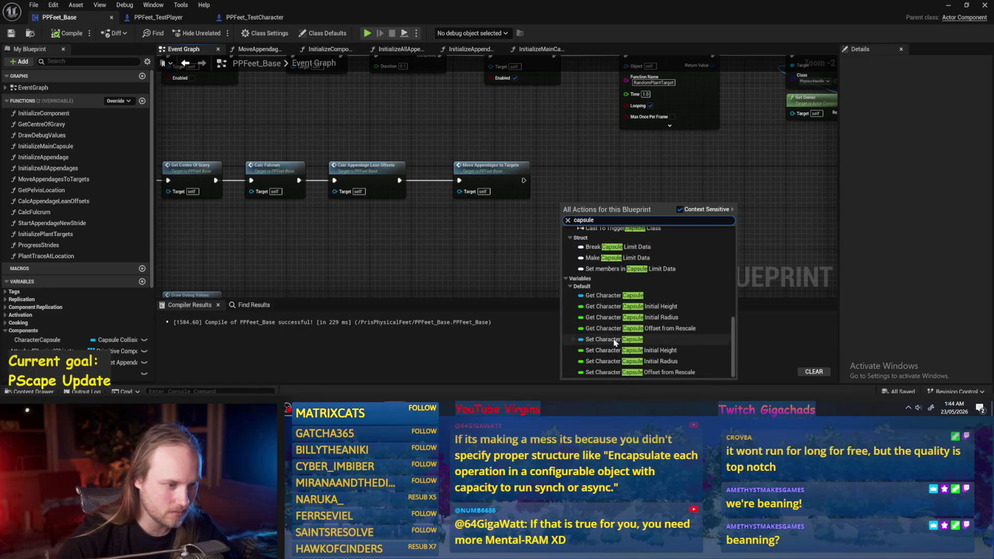
pyautogui.click(606, 295)
# Add an Add Force node targeting the Character Capsule
pyautogui.moveTo(601, 204); pyautogui.dragTo(667, 207)
pyautogui.write('sleep')
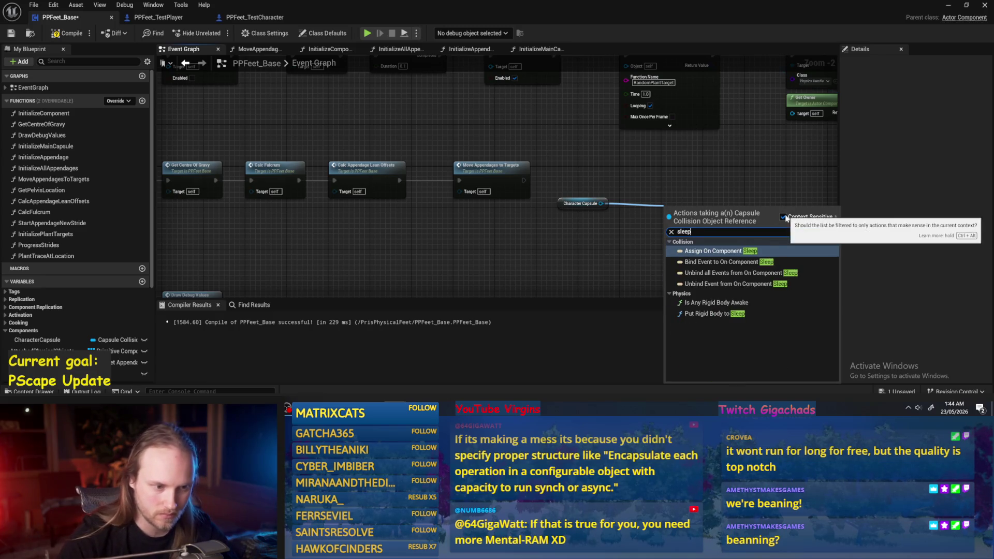
pyautogui.click(715, 314)
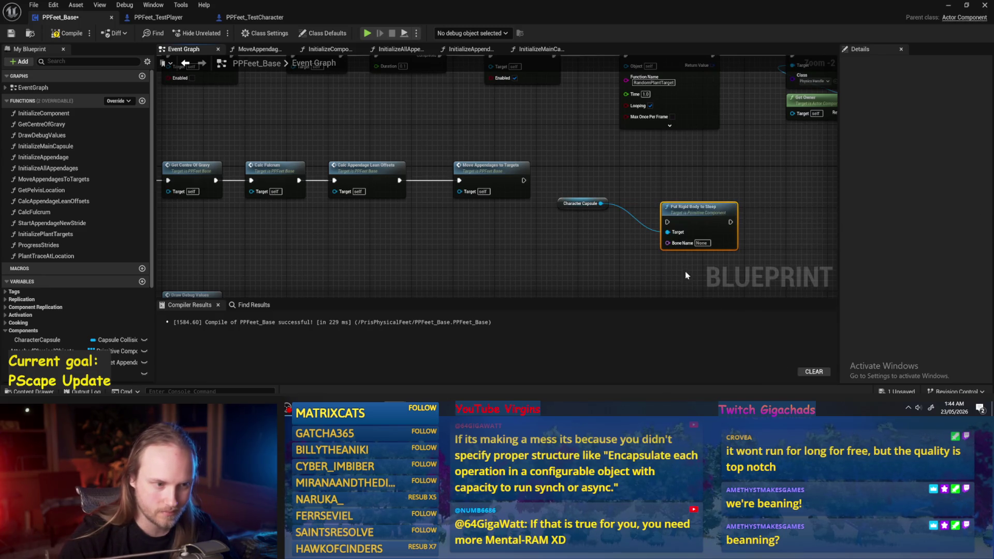
pyautogui.press('Delete')
pyautogui.moveTo(601, 204)
pyautogui.mouseDown()
pyautogui.moveTo(637, 204)
pyautogui.moveTo(647, 192)
pyautogui.mouseUp()
pyautogui.write('add force')
pyautogui.press('Return')
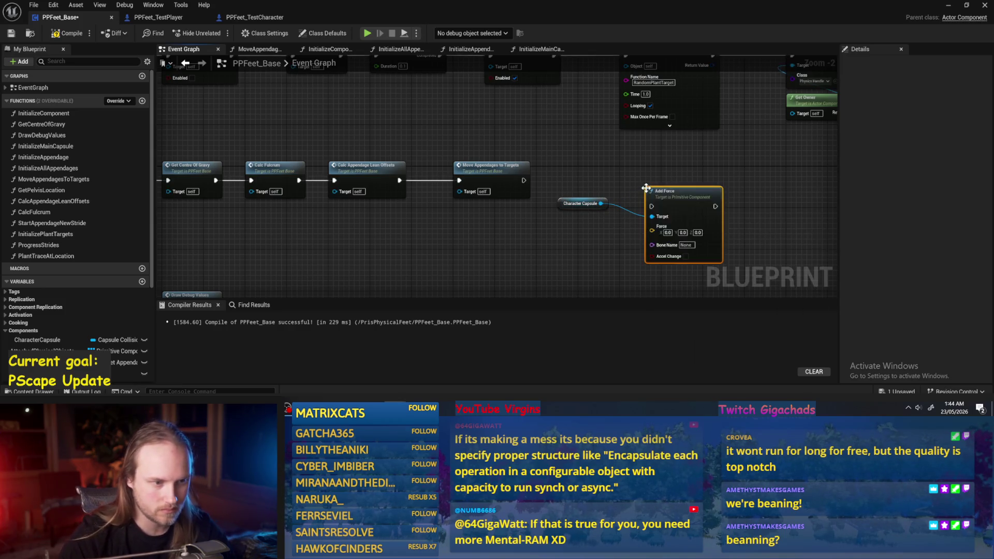
# Line Add Force up after Move Appendages to Targets, then compile and save
pyautogui.moveTo(668, 189)
pyautogui.mouseDown()
pyautogui.moveTo(659, 174)
pyautogui.moveTo(641, 185)
pyautogui.mouseUp()
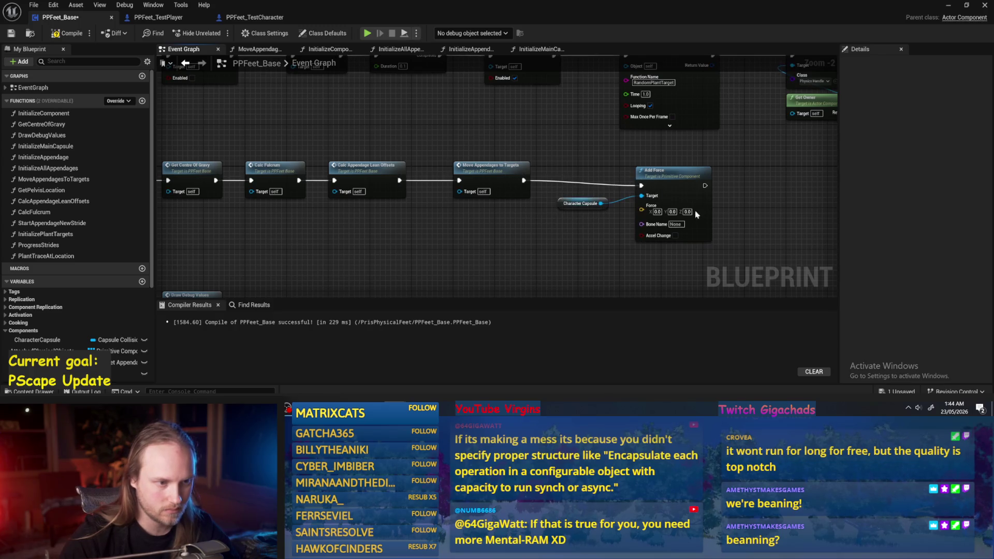
pyautogui.moveTo(710, 224)
pyautogui.mouseDown()
pyautogui.moveTo(710, 214)
pyautogui.moveTo(702, 229)
pyautogui.mouseUp()
pyautogui.moveTo(750, 207); pyautogui.dragTo(715, 209)
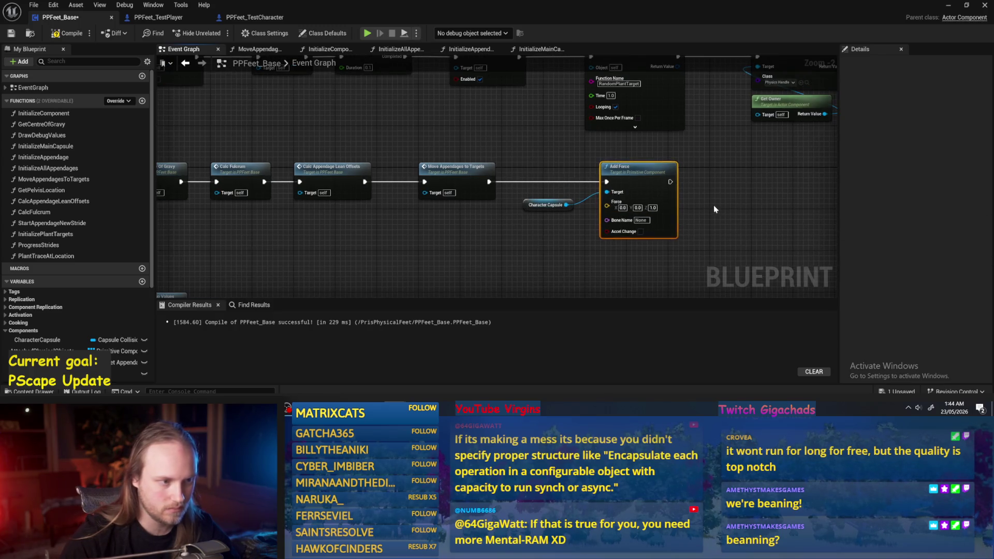
pyautogui.click(11, 34)
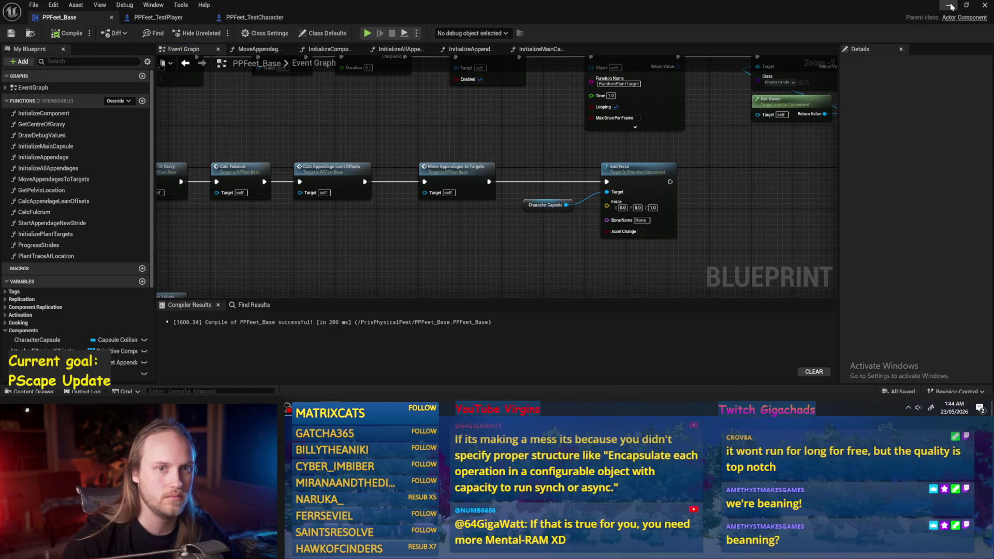
pyautogui.click(951, 6)
# Playtest the capsule force, stop it, save all packages, and return to PPFeet_Base
pyautogui.click(253, 33)
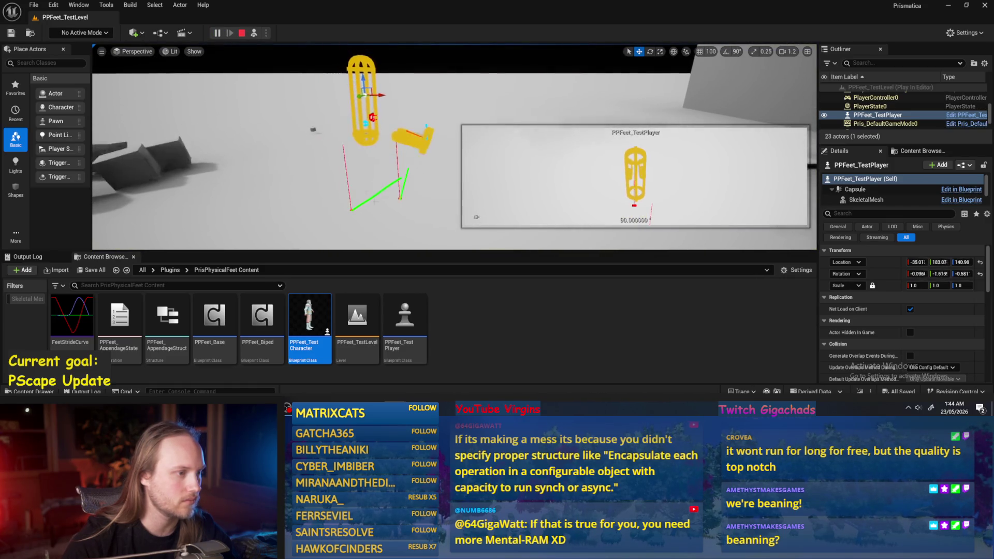
pyautogui.click(409, 228)
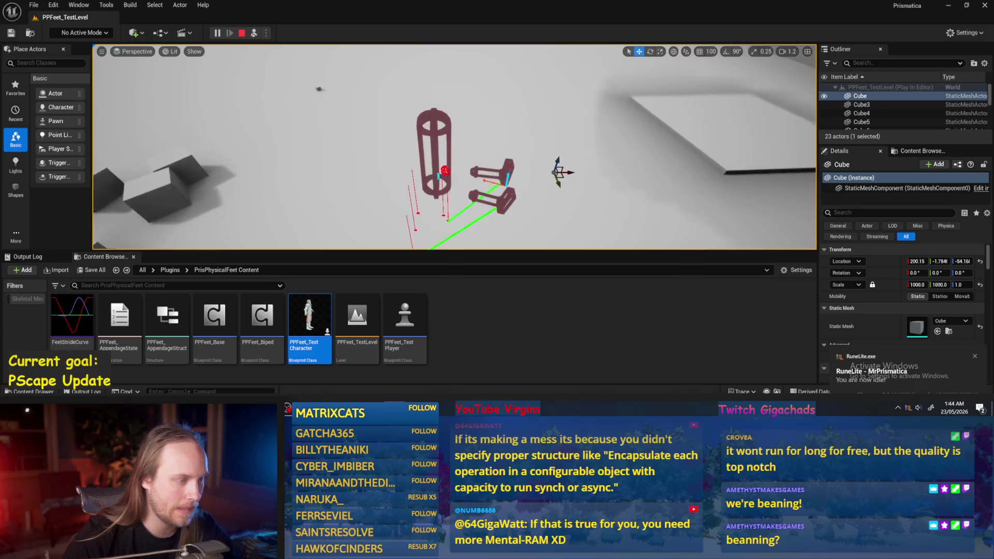
pyautogui.press('Escape')
pyautogui.hotkey('ctrl', 's')
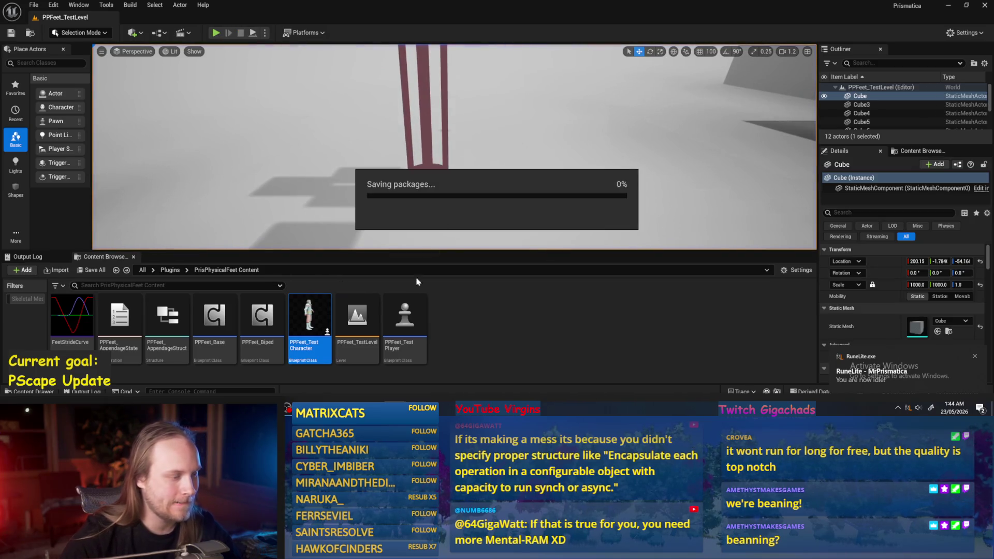
pyautogui.hotkey('alt', 'Tab')
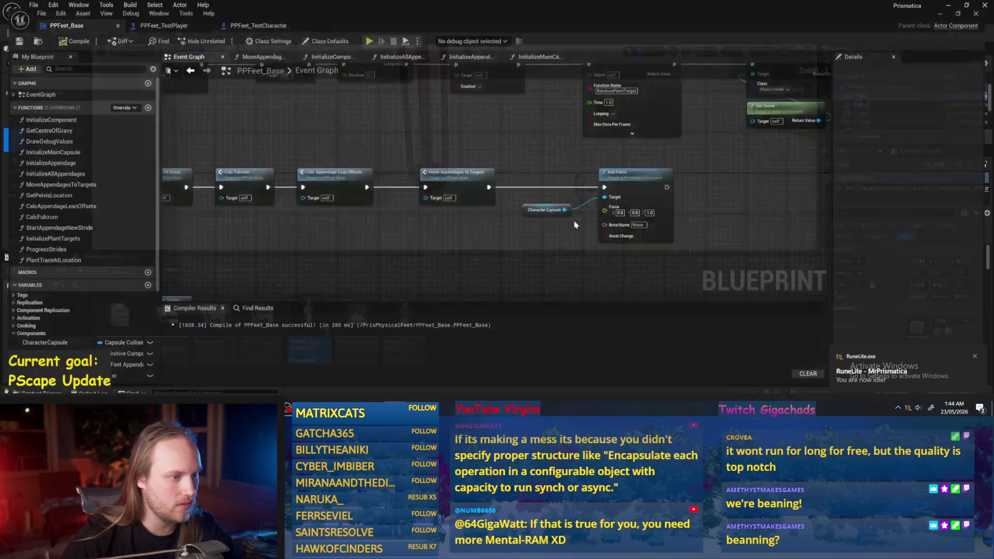
# Compile and save, then open the MoveAppendagesToTargets function graph
pyautogui.click(61, 35)
pyautogui.click(10, 35)
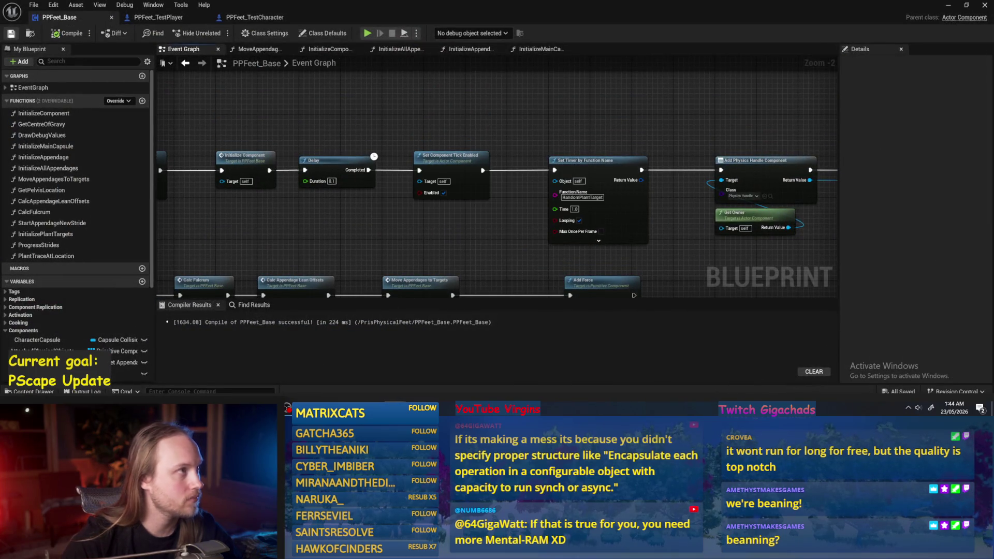
pyautogui.scroll(-1, 513, 223)
pyautogui.moveTo(701, 240)
pyautogui.mouseDown()
pyautogui.moveTo(598, 240)
pyautogui.moveTo(464, 264)
pyautogui.mouseUp()
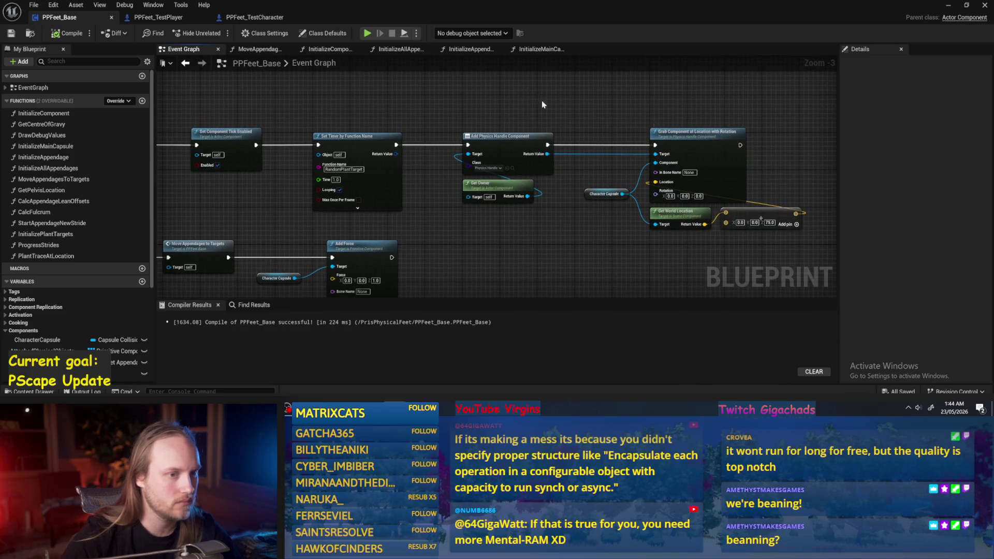
pyautogui.moveTo(525, 104); pyautogui.dragTo(557, 102)
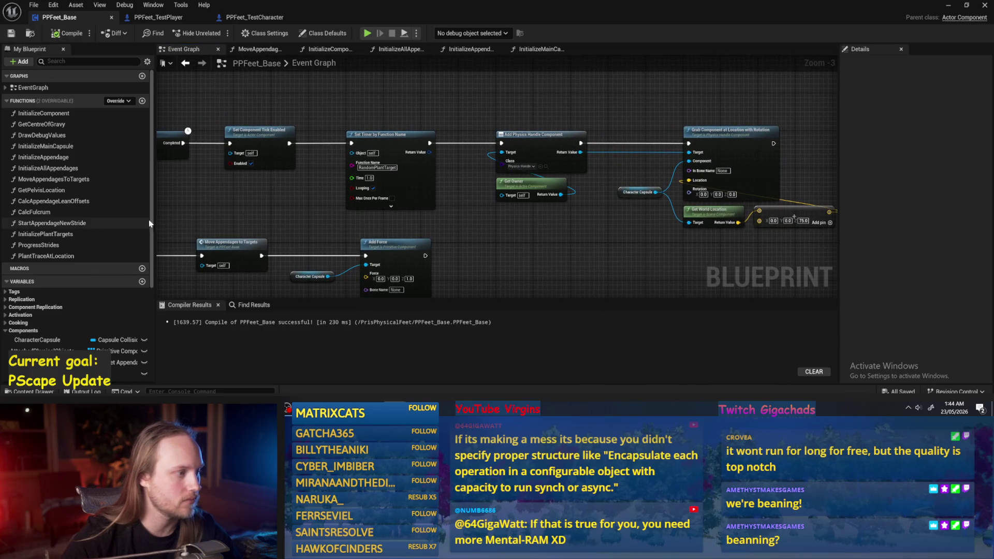
pyautogui.moveTo(243, 198); pyautogui.dragTo(306, 192)
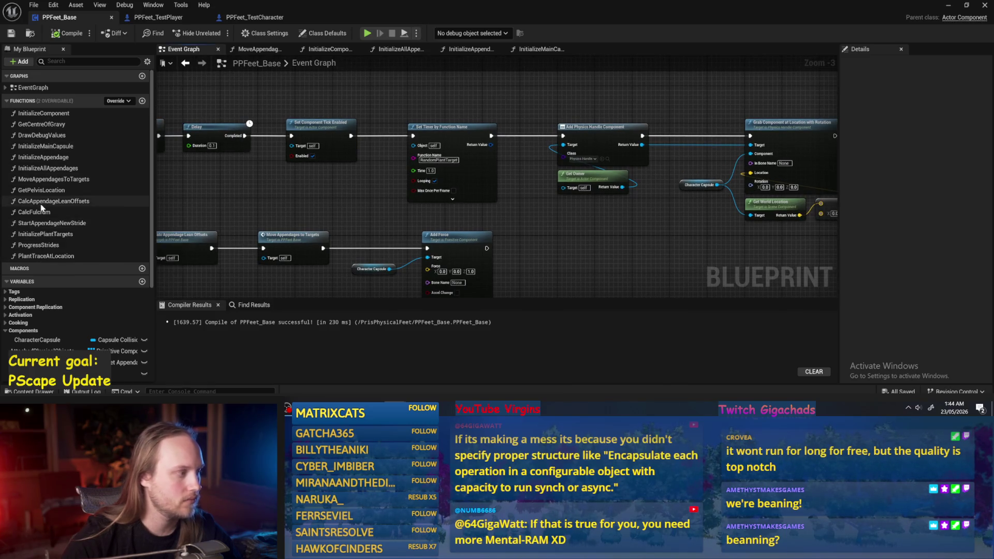
pyautogui.doubleClick(51, 179)
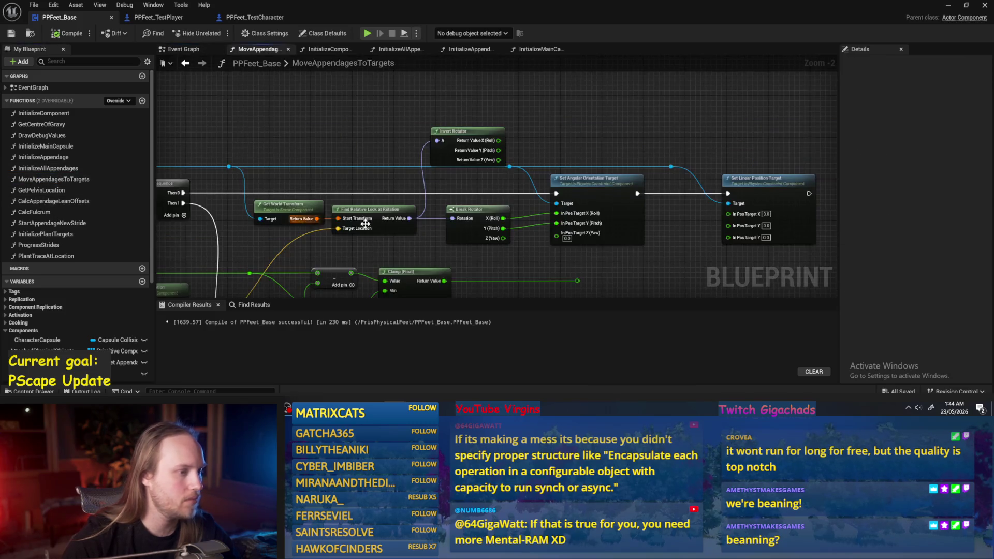
# Delete Get World Transform and Find Relative Look at Rotation, moving Get World Location above Break Transform
pyautogui.moveTo(524, 106); pyautogui.dragTo(535, 85)
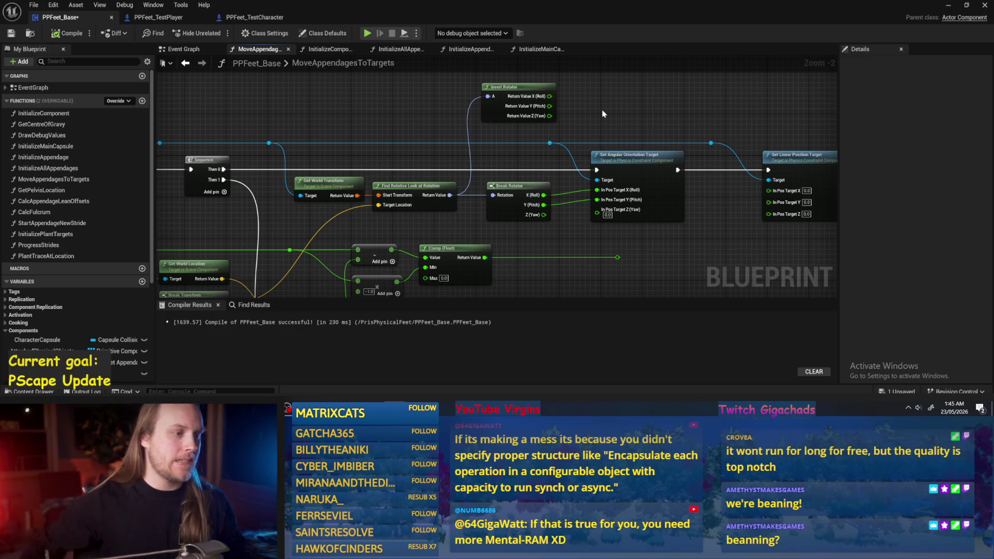
pyautogui.moveTo(455, 254)
pyautogui.mouseDown()
pyautogui.moveTo(466, 209)
pyautogui.moveTo(519, 201)
pyautogui.mouseUp()
pyautogui.moveTo(293, 300)
pyautogui.mouseDown()
pyautogui.moveTo(359, 238)
pyautogui.moveTo(409, 266)
pyautogui.mouseUp()
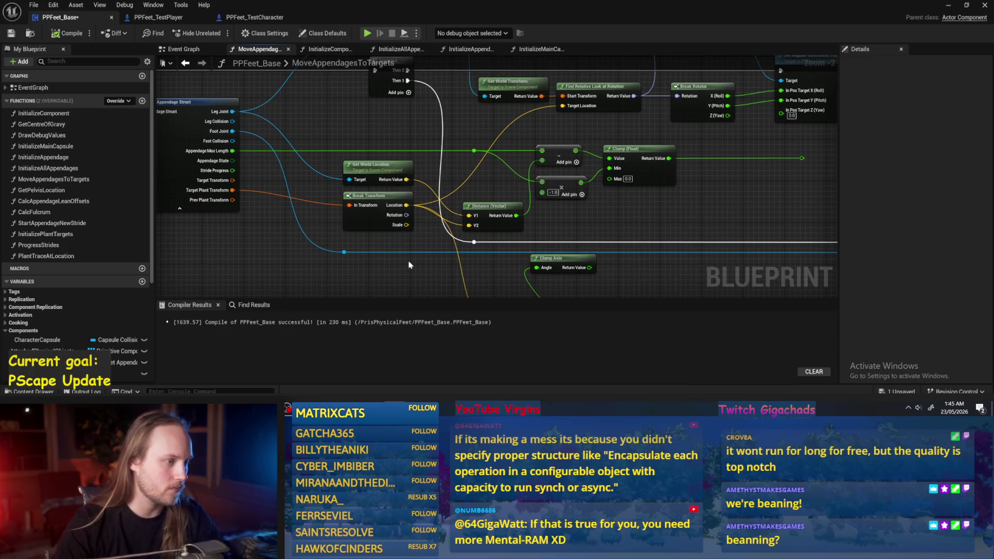
pyautogui.moveTo(585, 125); pyautogui.dragTo(576, 134)
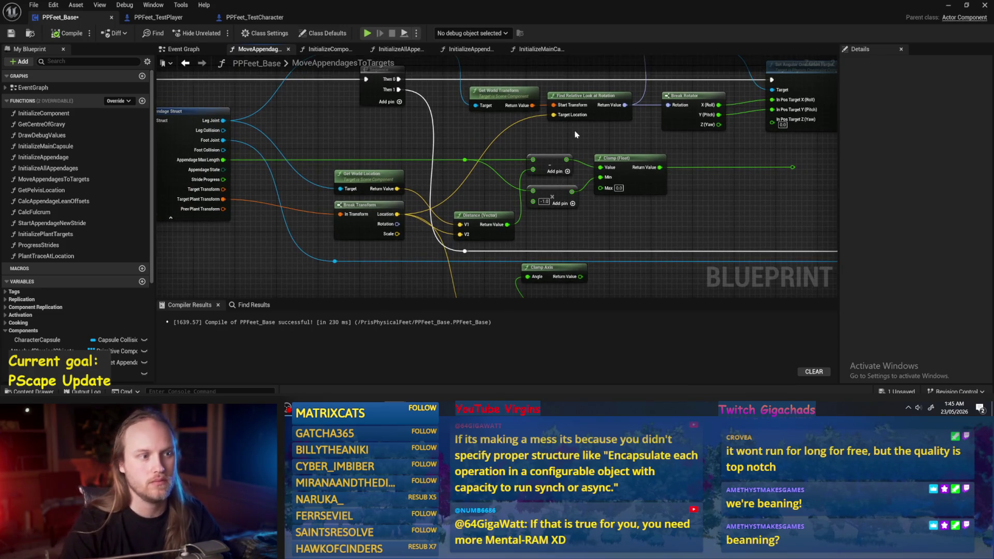
pyautogui.moveTo(485, 103); pyautogui.dragTo(487, 137)
pyautogui.click(498, 110)
pyautogui.press('Delete')
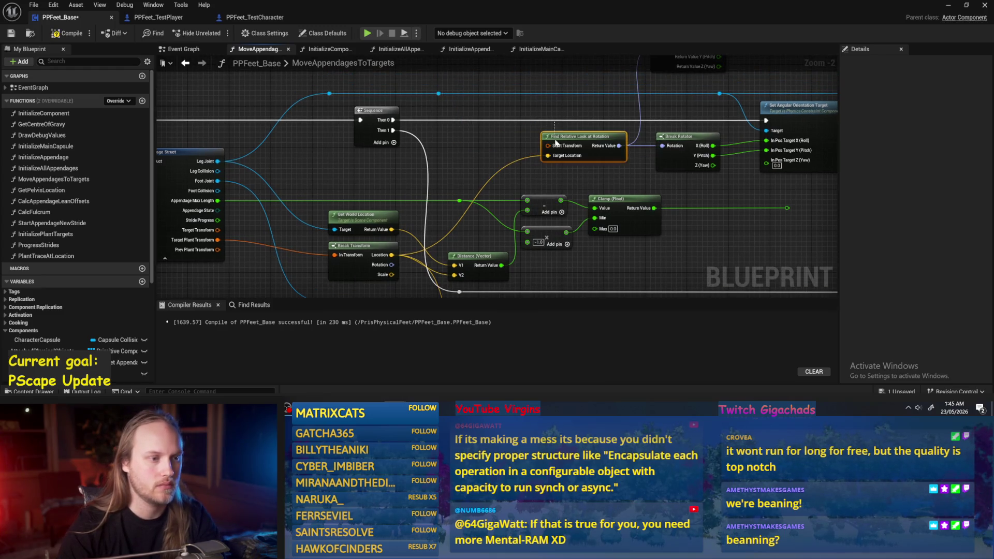
pyautogui.press('Delete')
pyautogui.moveTo(420, 217); pyautogui.dragTo(456, 212)
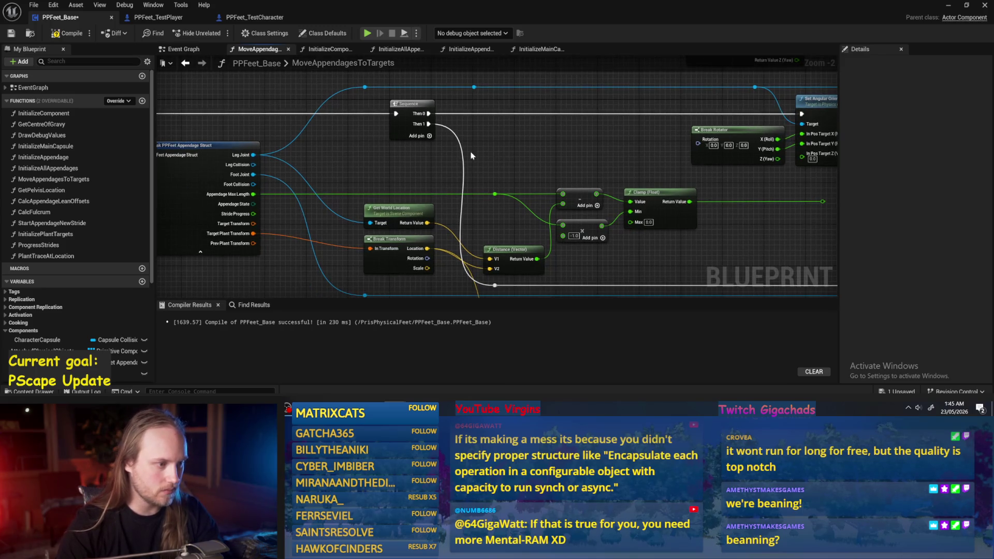
pyautogui.moveTo(434, 107); pyautogui.dragTo(421, 123)
pyautogui.moveTo(394, 238); pyautogui.dragTo(392, 180)
# Add Find Look at Rotation from Get World Location, targeting Break Transform's Location, then return to the level
pyautogui.click(49, 34)
pyautogui.moveTo(419, 161); pyautogui.dragTo(471, 160)
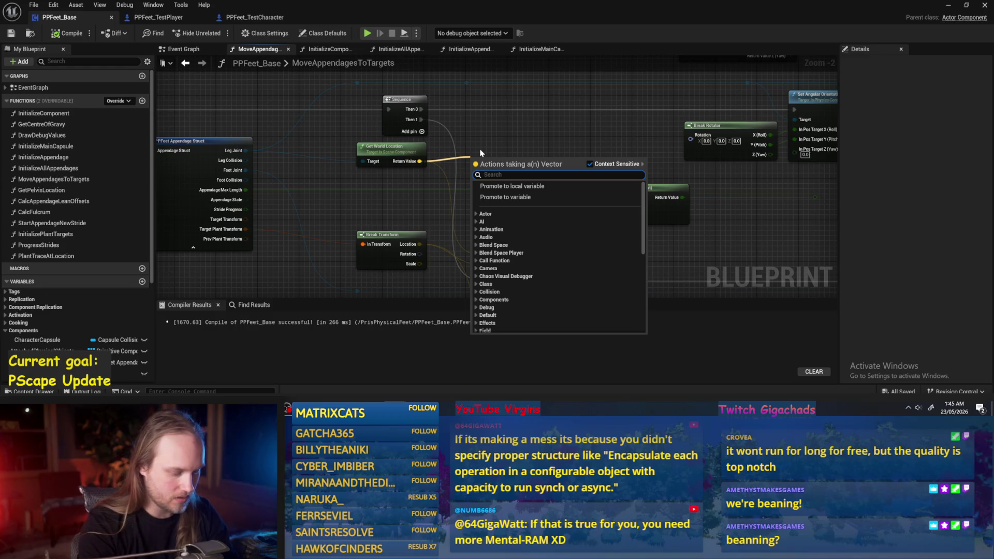
pyautogui.write('look at r')
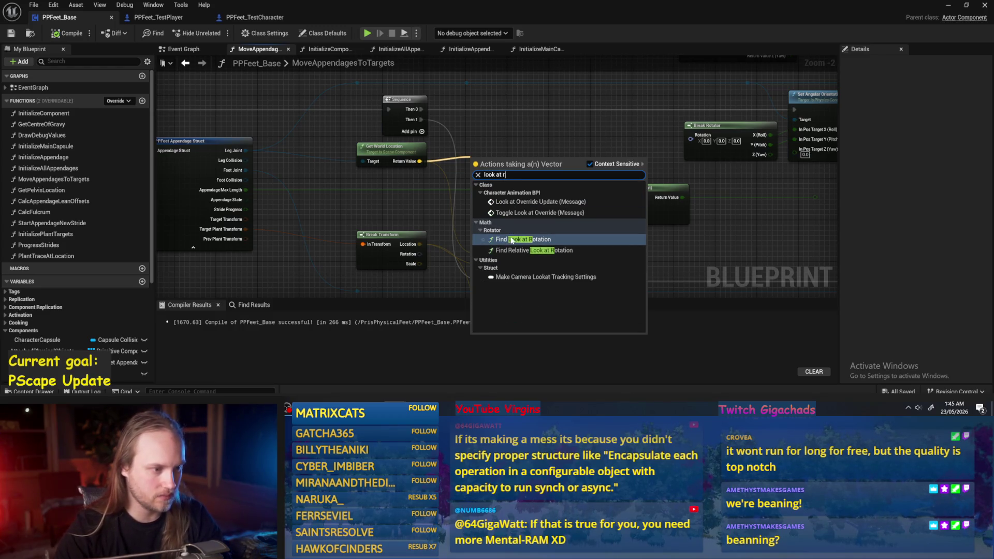
pyautogui.click(512, 241)
pyautogui.moveTo(426, 237)
pyautogui.mouseDown()
pyautogui.moveTo(518, 136)
pyautogui.moveTo(549, 149)
pyautogui.moveTo(696, 145)
pyautogui.moveTo(715, 134)
pyautogui.mouseUp()
pyautogui.scroll(1, 588, 148)
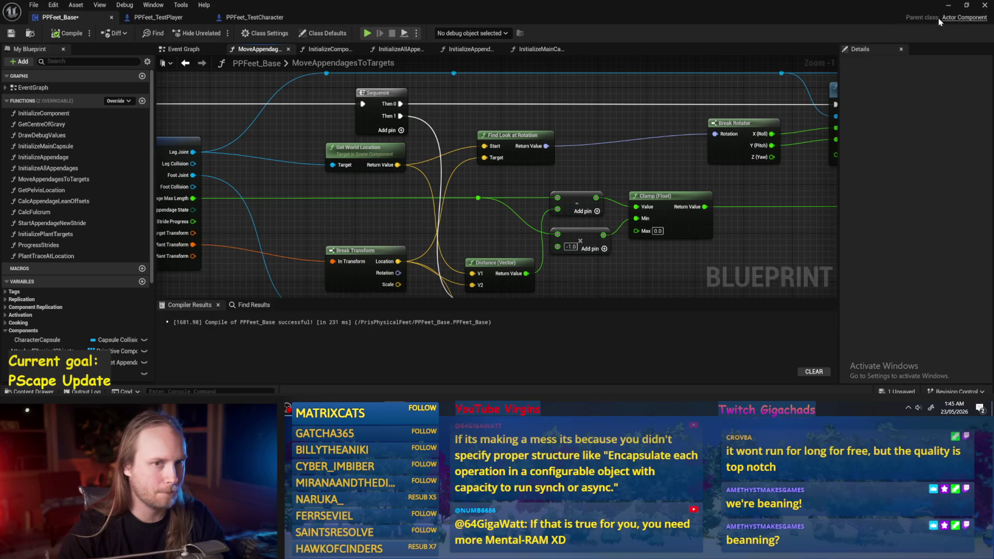
pyautogui.click(948, 6)
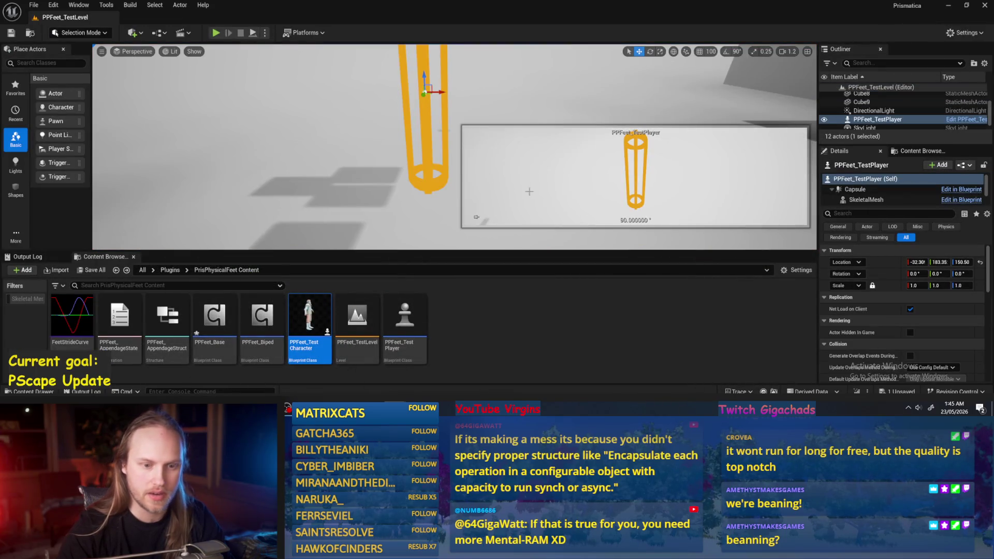
# Playtest the leg orientation several times with the test player at 180° yaw, then return to PPFeet_Base
pyautogui.click(216, 33)
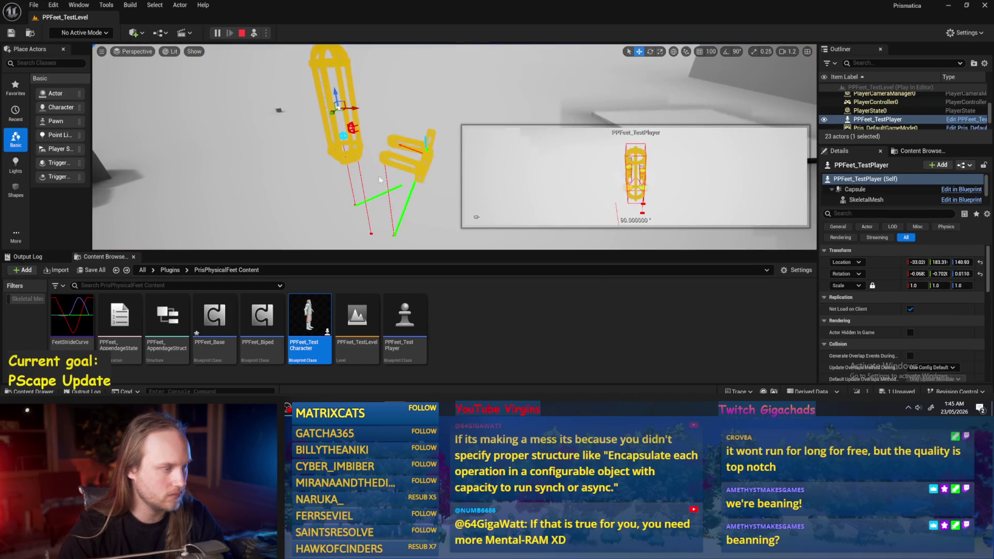
pyautogui.press('Escape')
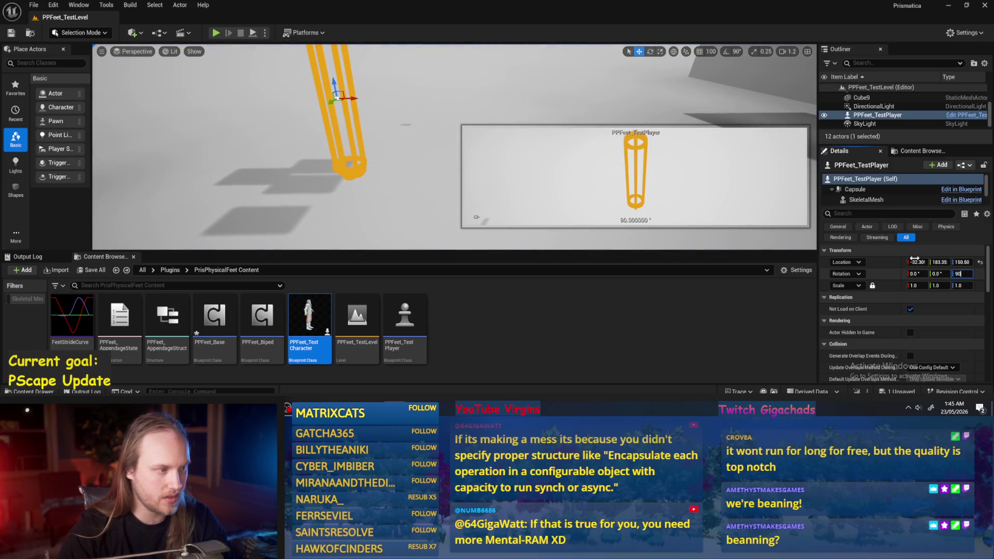
pyautogui.click(253, 34)
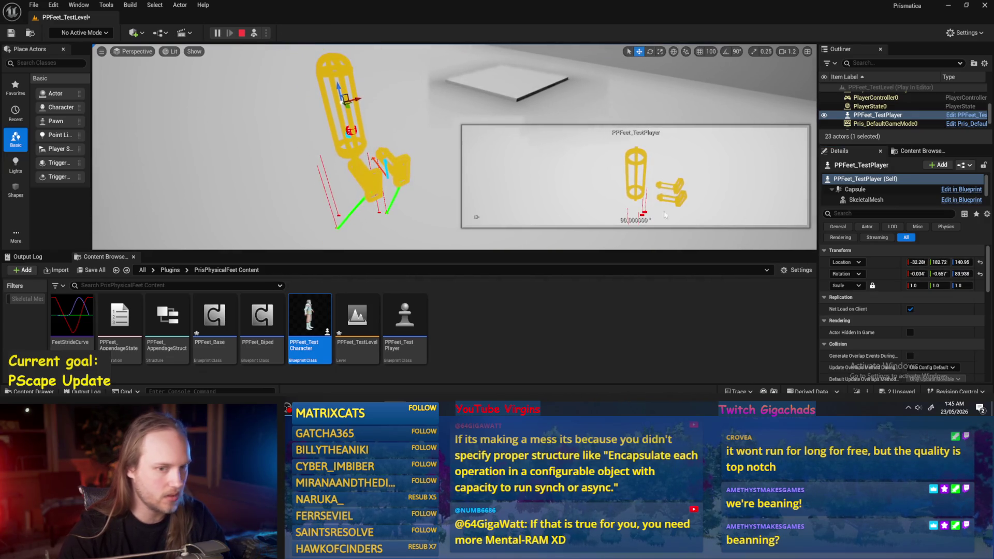
pyautogui.press('Escape')
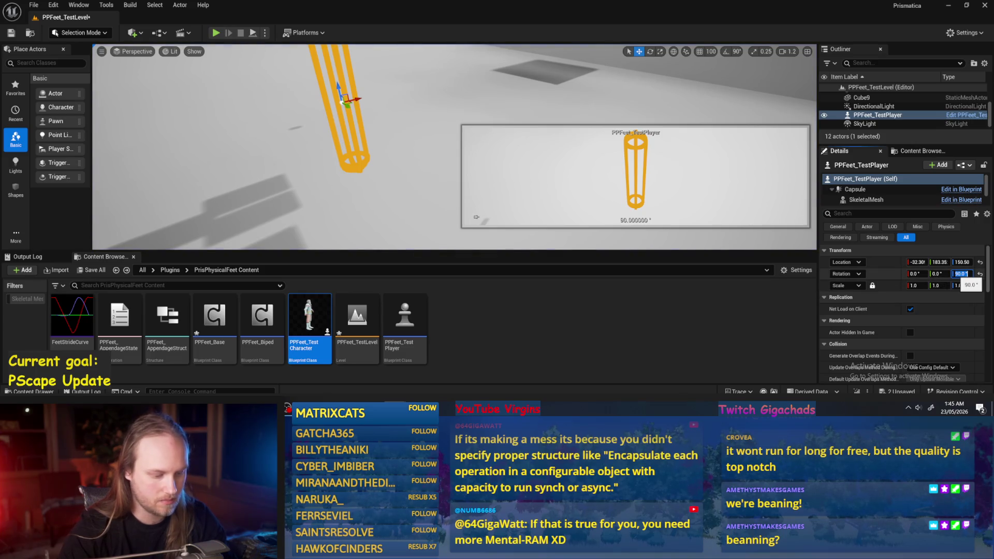
pyautogui.click(253, 33)
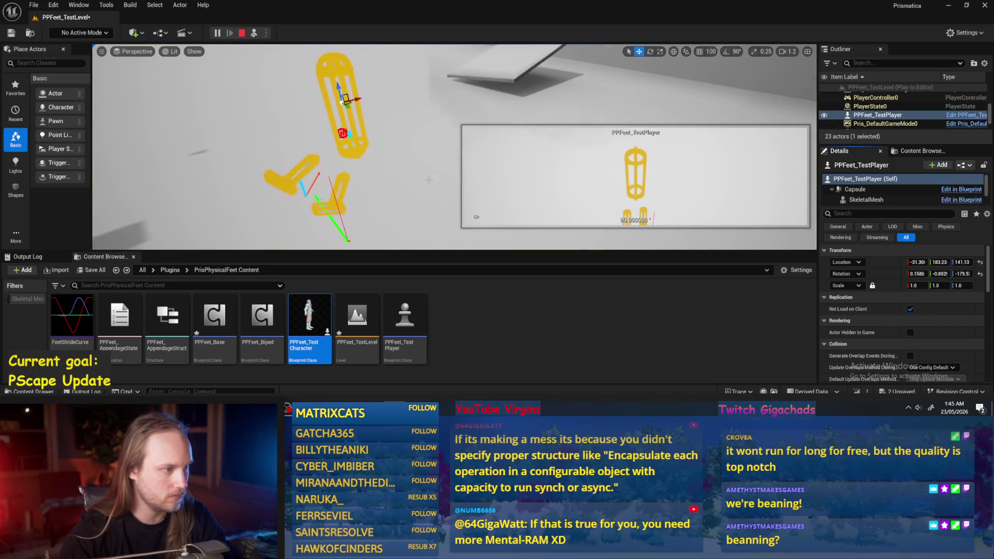
pyautogui.click(538, 155)
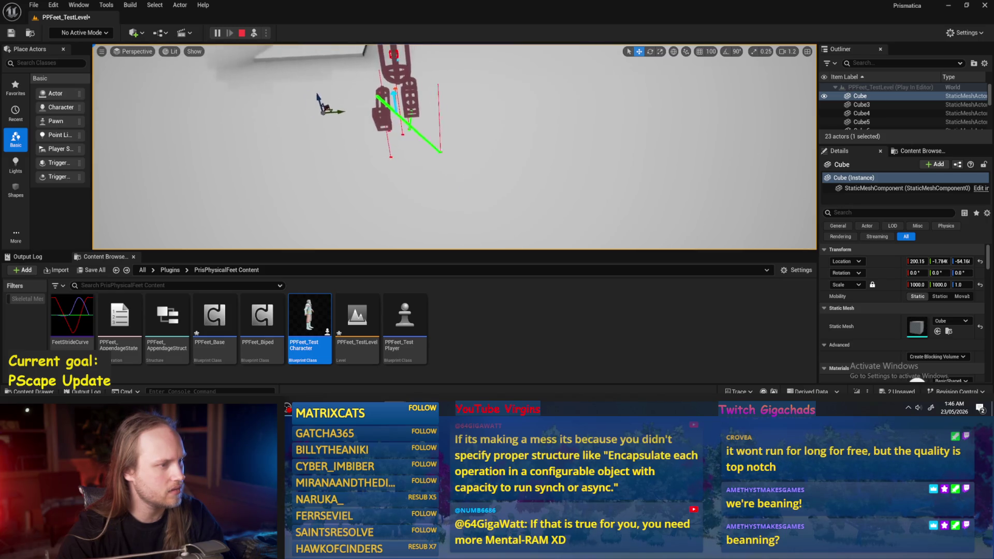
pyautogui.press('Escape')
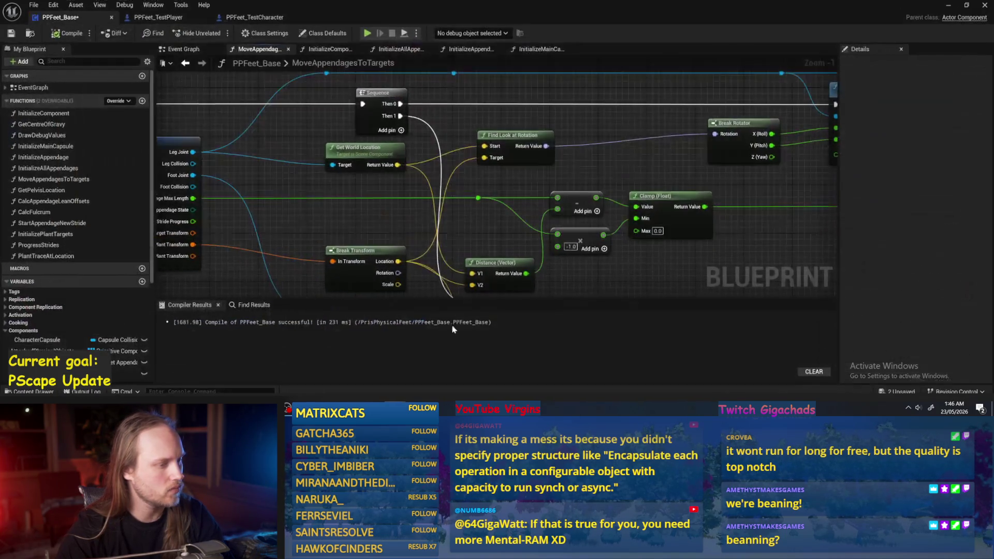
pyautogui.hotkey('ctrl', 's')
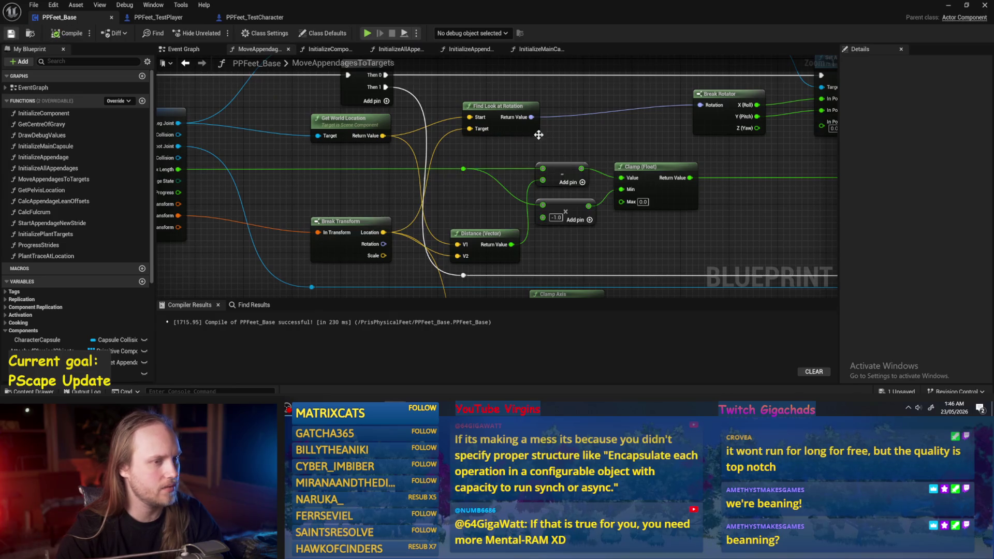
pyautogui.scroll(-1, 692, 237)
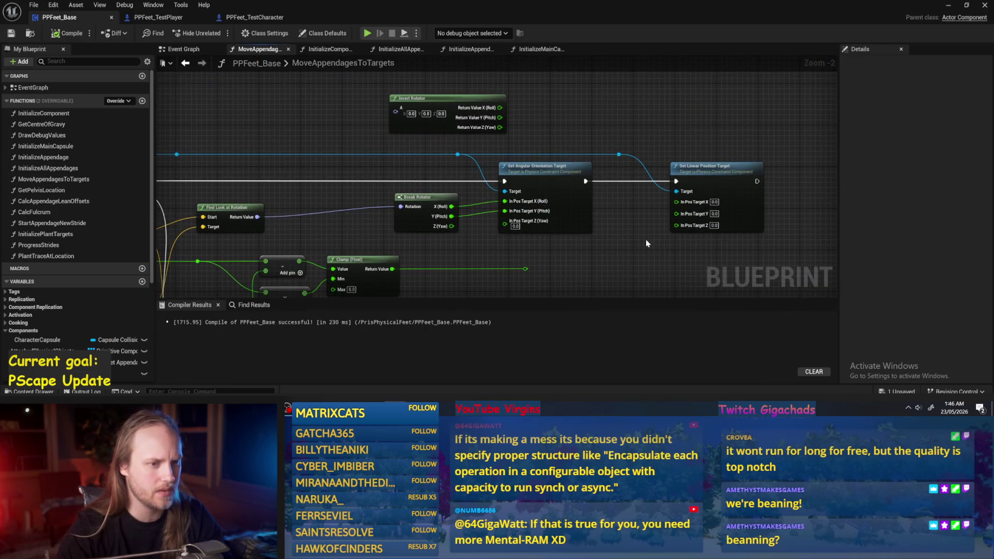
pyautogui.scroll(-1, 646, 247)
pyautogui.click(574, 146)
pyautogui.moveTo(576, 147); pyautogui.dragTo(572, 142)
pyautogui.click(947, 6)
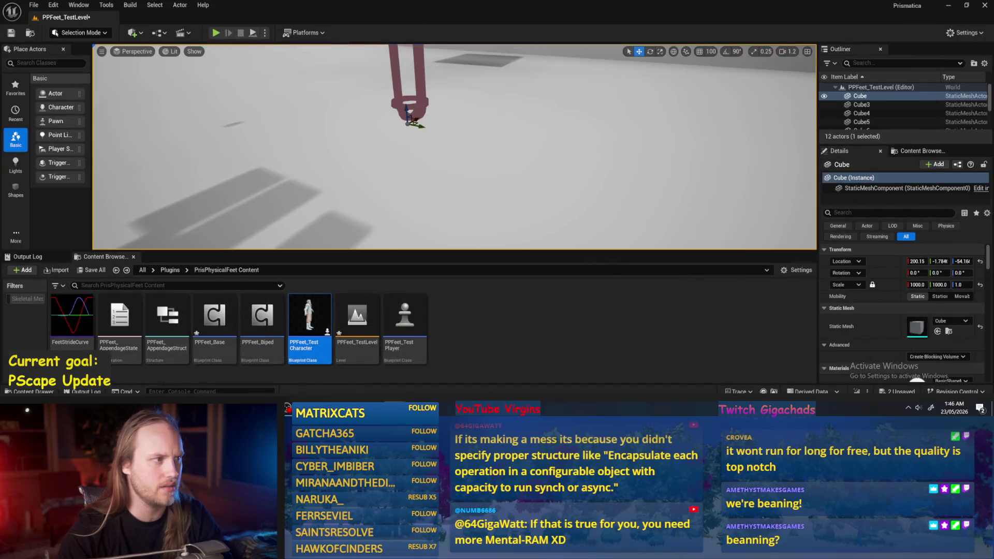
pyautogui.click(253, 34)
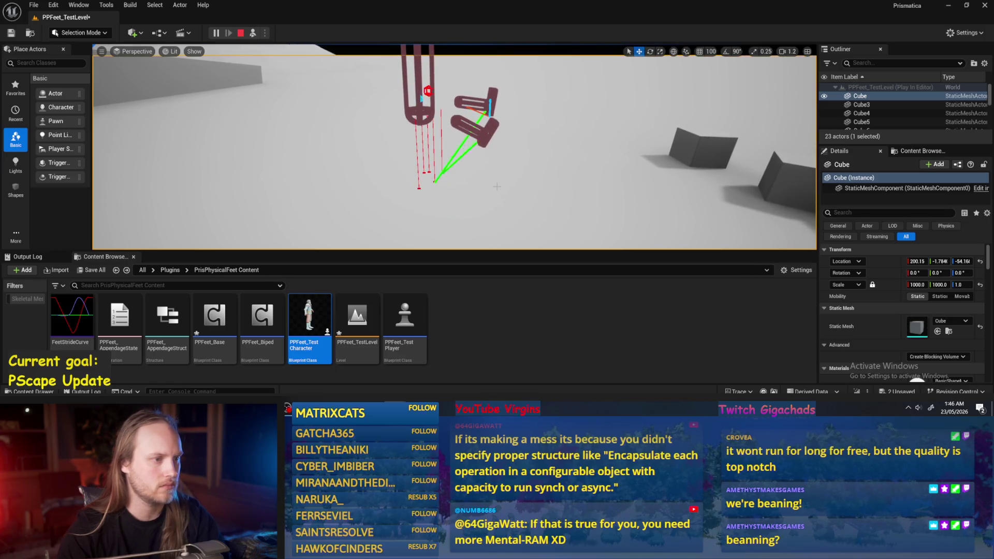
pyautogui.press('Escape')
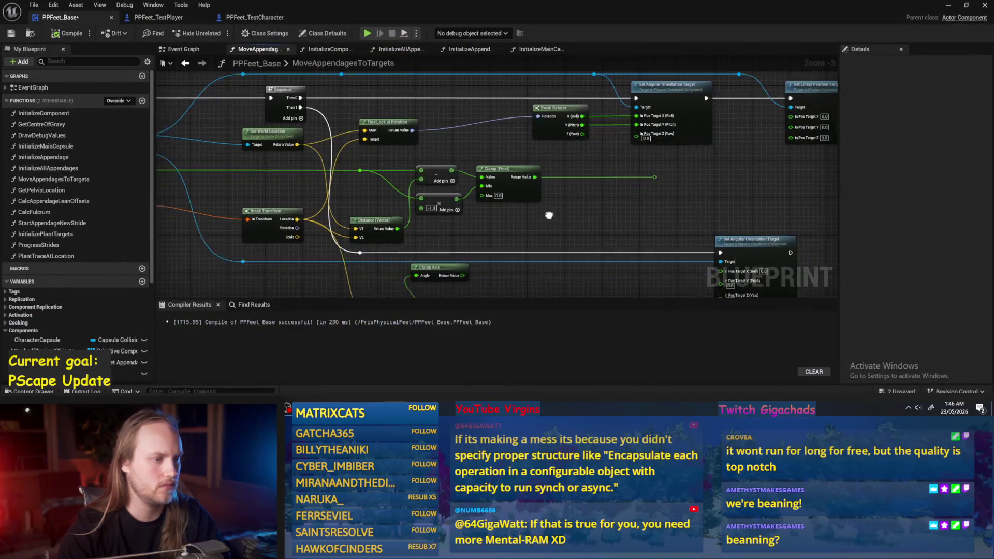
# Nudge Find Look at Rotation down and add a Get World Rotation node off the reroute wire
pyautogui.scroll(2, 544, 187)
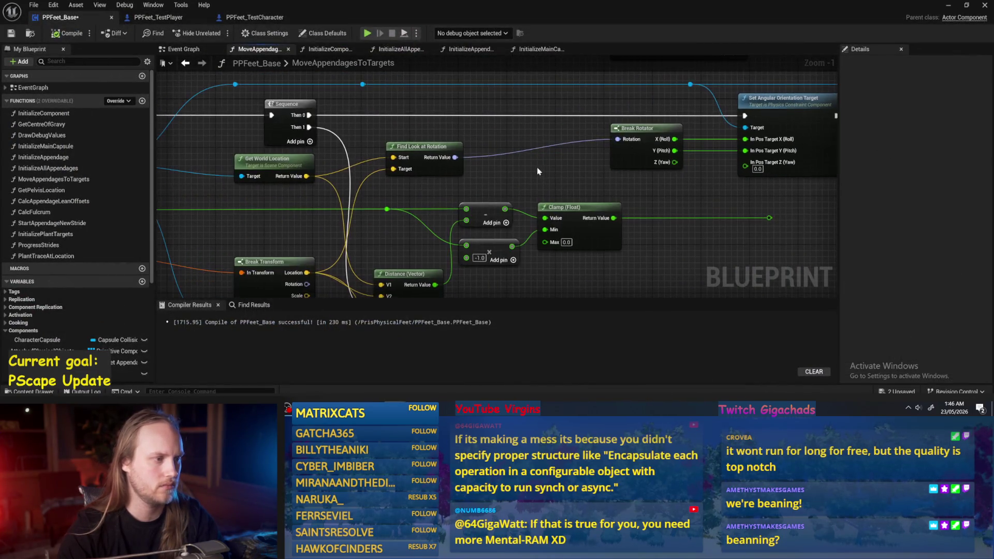
pyautogui.moveTo(420, 150); pyautogui.dragTo(412, 168)
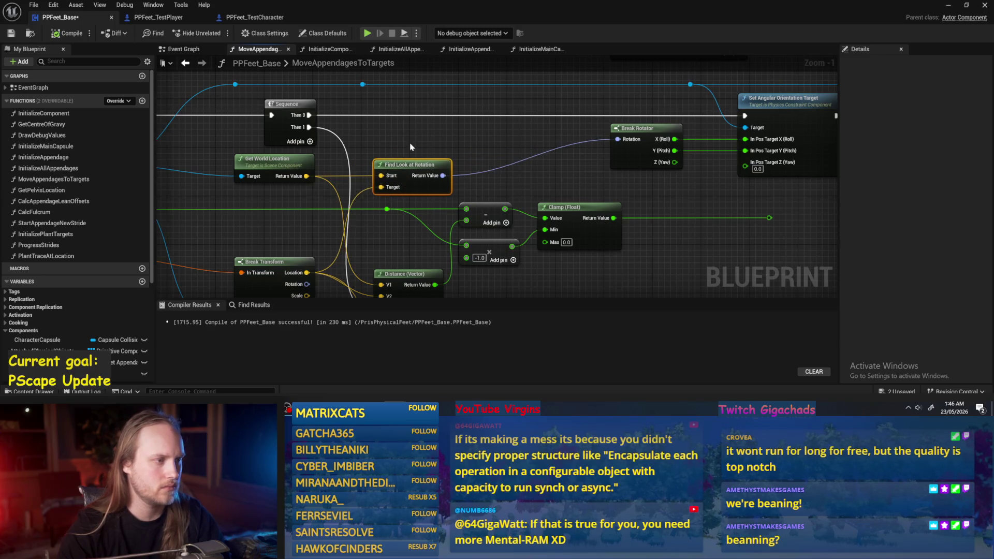
pyautogui.scroll(-2, 413, 112)
pyautogui.moveTo(401, 97); pyautogui.dragTo(450, 125)
pyautogui.write('g')
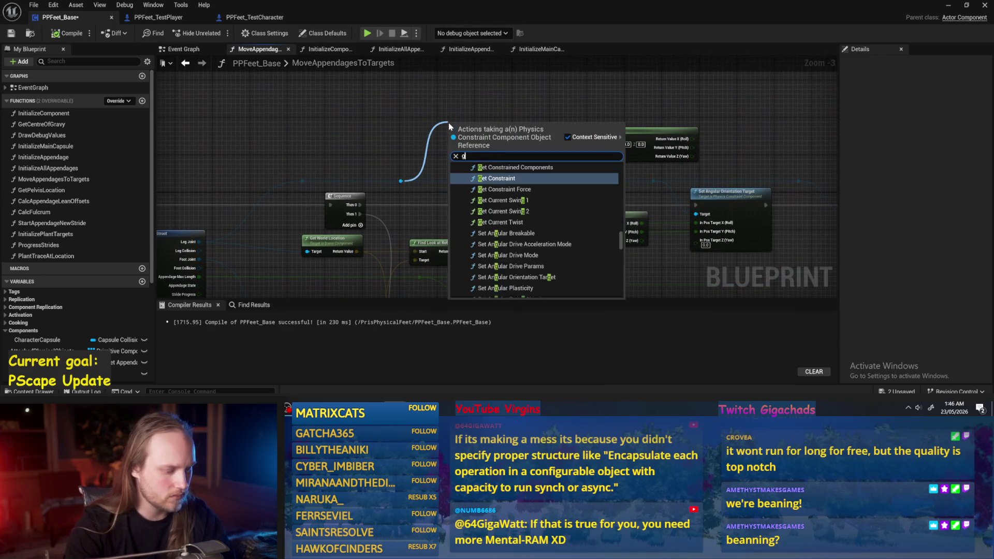
pyautogui.write('et rotation')
pyautogui.click(492, 185)
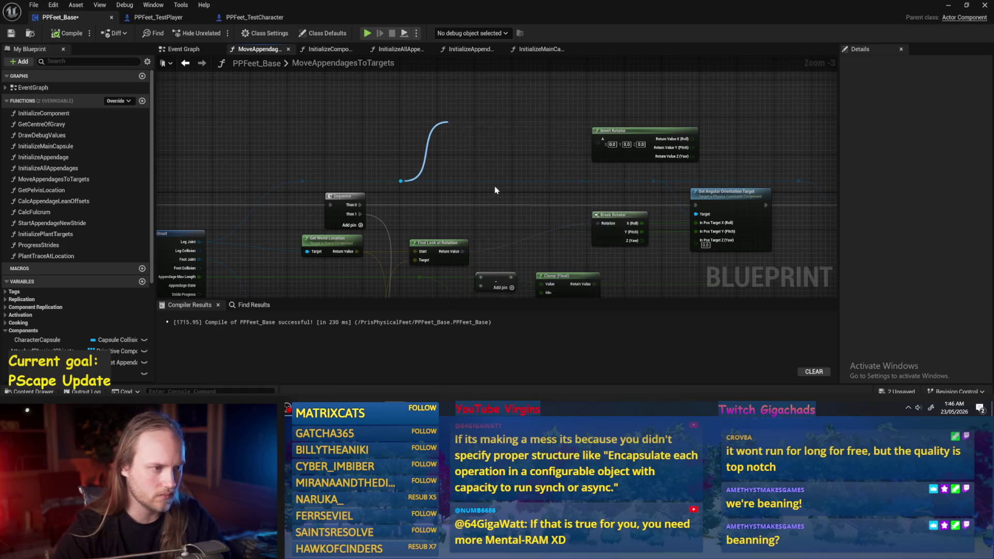
# Recombine the Invert Rotator's split output pins and move the node left and down
pyautogui.scroll(2, 518, 142)
pyautogui.moveTo(520, 141); pyautogui.dragTo(645, 146)
pyautogui.rightClick(739, 149)
pyautogui.click(766, 182)
pyautogui.moveTo(647, 111); pyautogui.dragTo(580, 130)
# Add Combine Rotators off Get World Rotation, wire the inverted rotation into its B input, and minimize the editor
pyautogui.moveTo(498, 129)
pyautogui.mouseDown()
pyautogui.moveTo(551, 154)
pyautogui.moveTo(523, 155)
pyautogui.mouseUp()
pyautogui.write('comb')
pyautogui.press('Return')
pyautogui.moveTo(575, 133)
pyautogui.mouseDown()
pyautogui.moveTo(568, 97)
pyautogui.moveTo(441, 223)
pyautogui.moveTo(442, 272)
pyautogui.mouseUp()
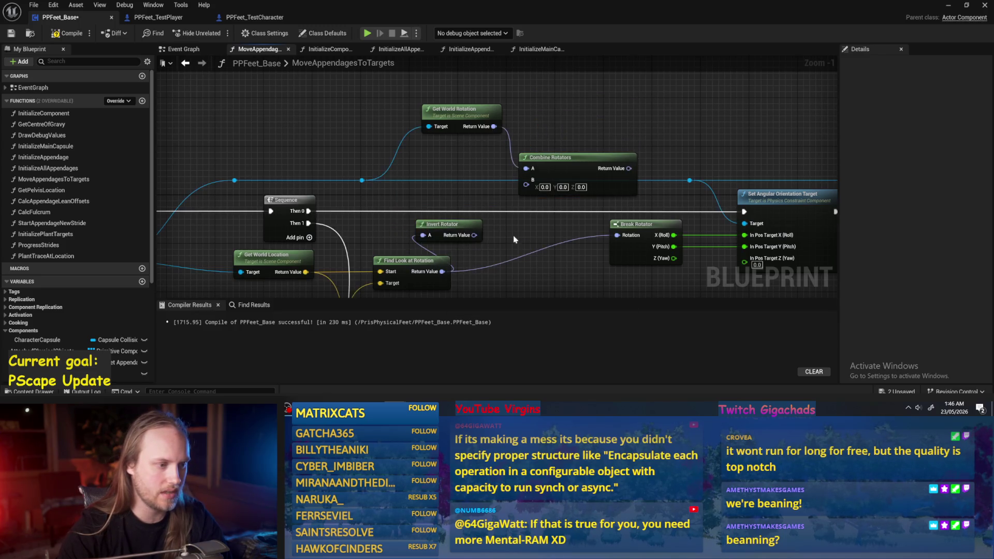
pyautogui.moveTo(474, 235)
pyautogui.mouseDown()
pyautogui.moveTo(527, 182)
pyautogui.moveTo(617, 235)
pyautogui.mouseUp()
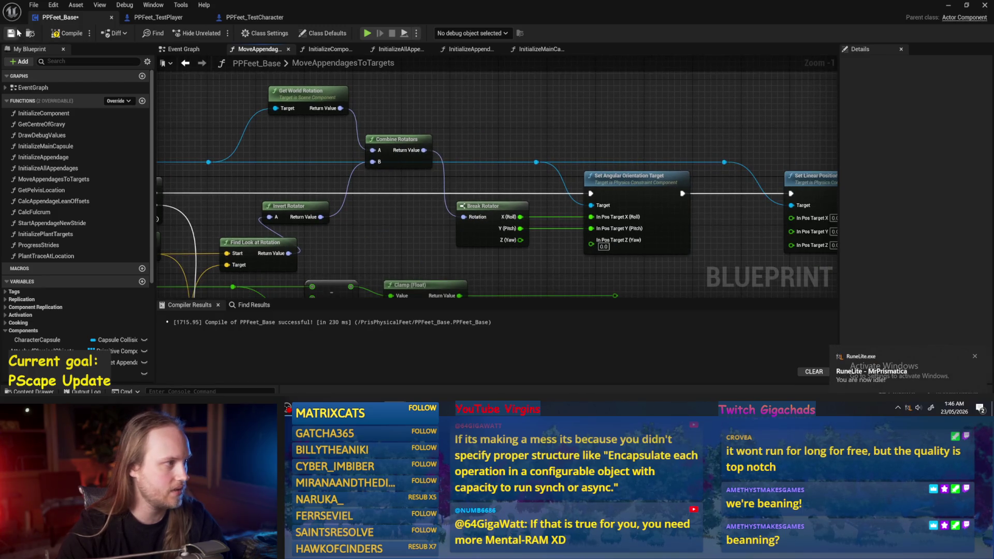
pyautogui.moveTo(616, 182); pyautogui.dragTo(533, 157)
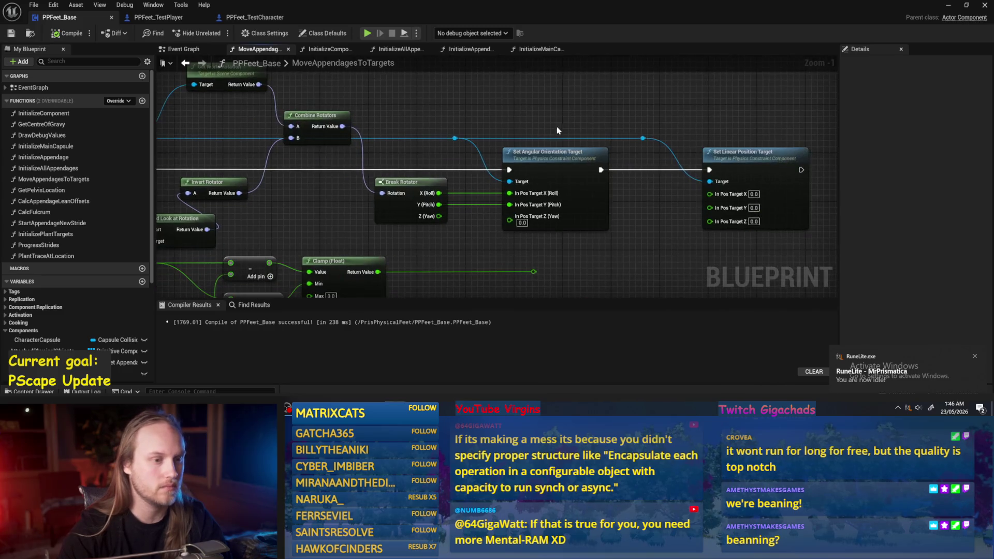
pyautogui.click(949, 4)
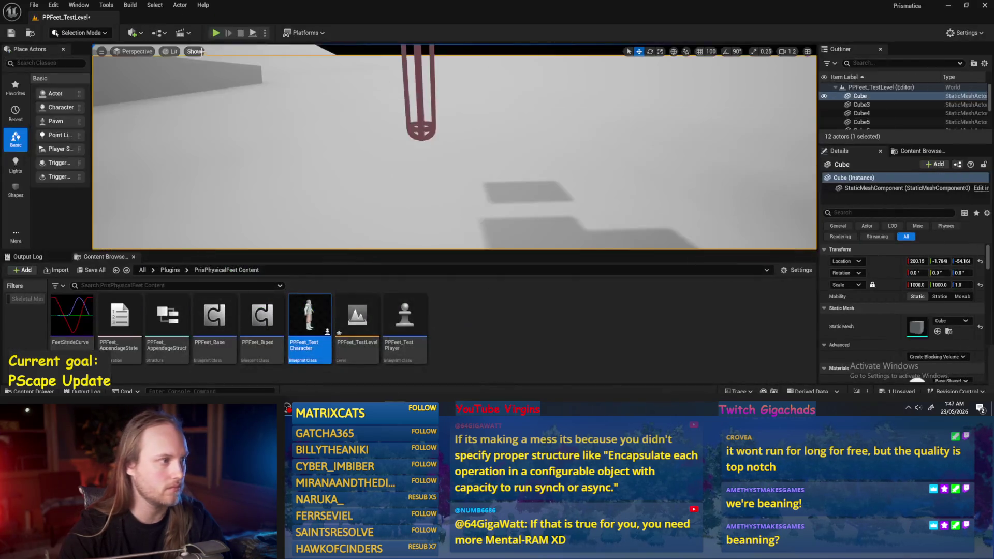
# After a quick playtest, paste a second Invert Rotator and route the Combine Rotators output through it
pyautogui.hotkey('alt', 'p')
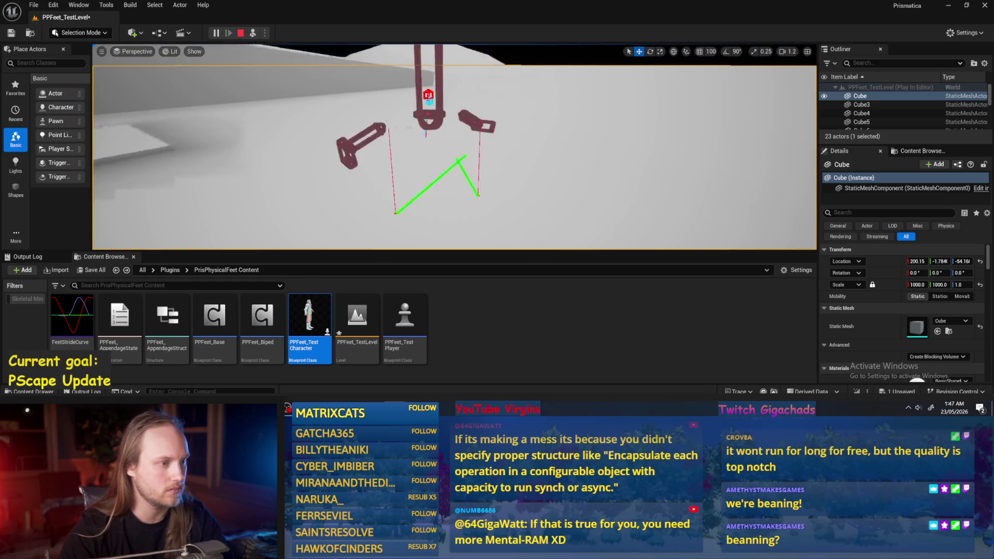
pyautogui.press('Escape')
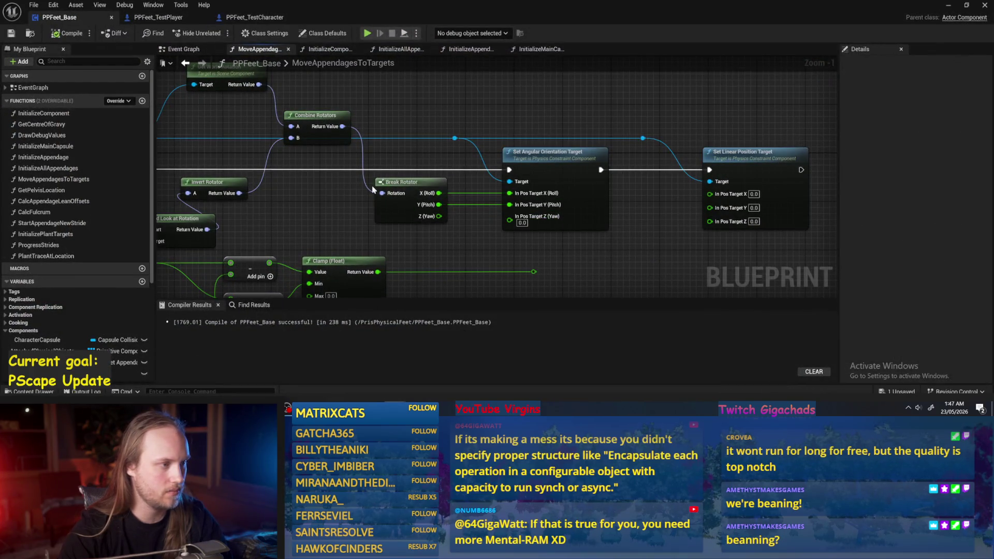
pyautogui.moveTo(276, 157); pyautogui.dragTo(269, 210)
pyautogui.hotkey('ctrl', 'c')
pyautogui.hotkey('ctrl', 'v')
pyautogui.moveTo(403, 133)
pyautogui.mouseDown()
pyautogui.moveTo(443, 126)
pyautogui.moveTo(443, 200)
pyautogui.mouseUp()
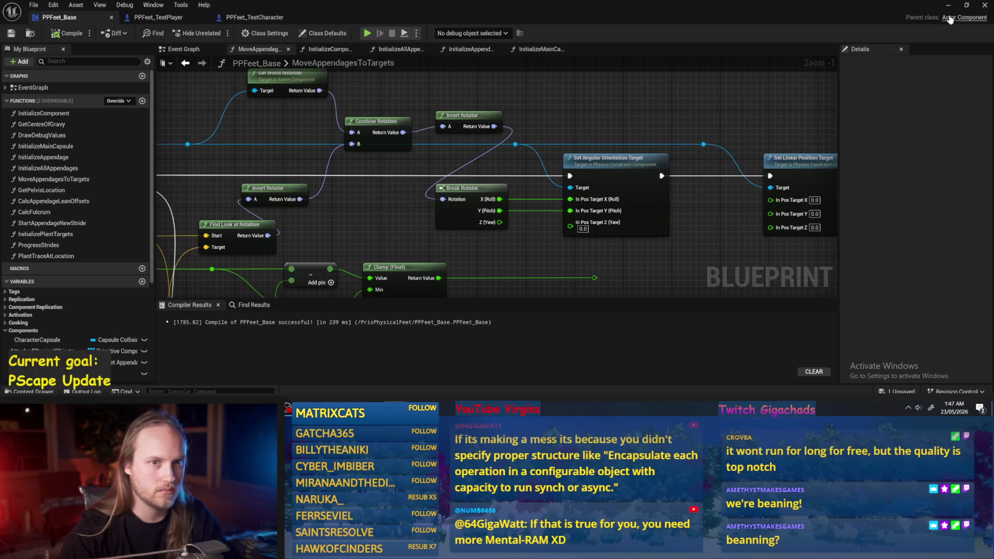
pyautogui.click(948, 5)
# Playtest the inverted combined rotation twice in PPFeet_TestLevel with PPFeet_TestPlayer selected
pyautogui.click(253, 34)
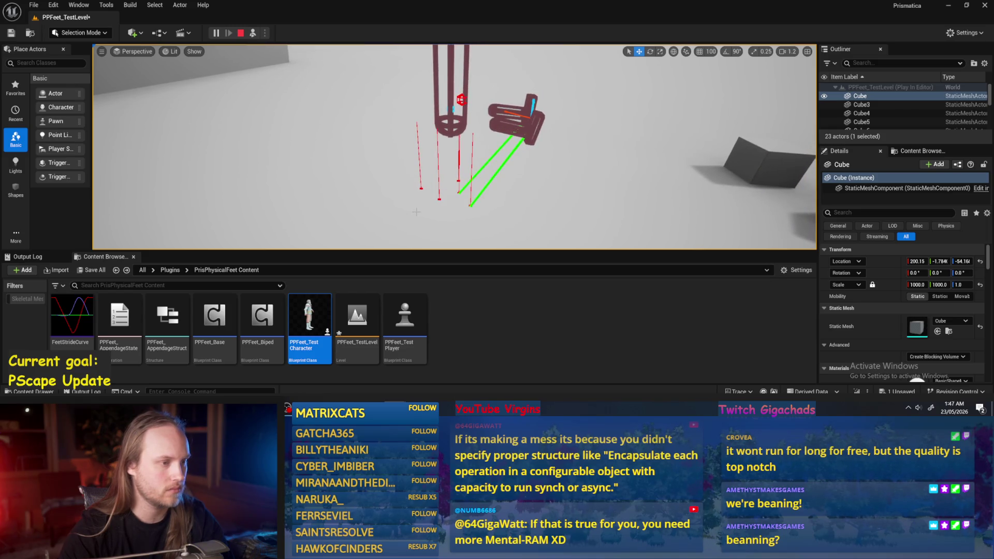
pyautogui.press('Escape')
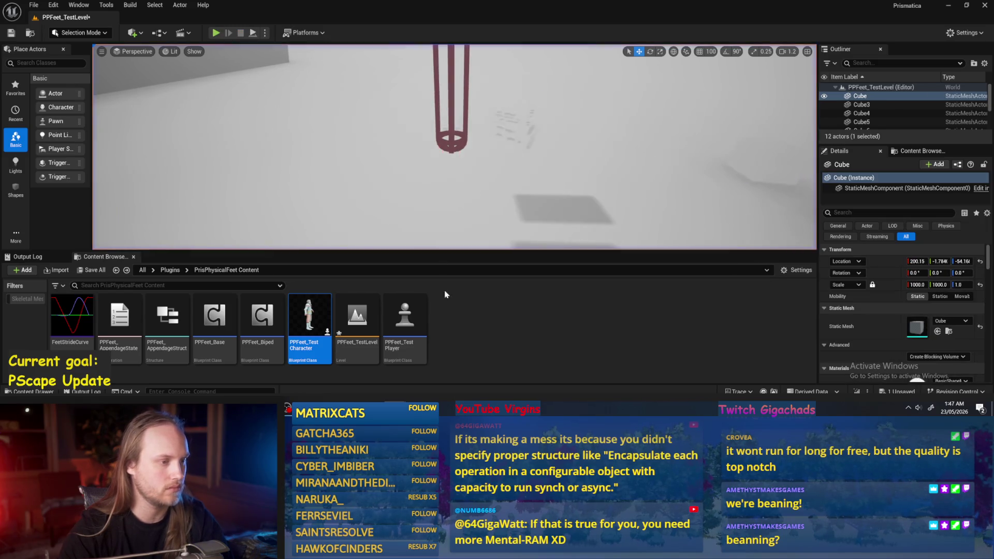
pyautogui.click(446, 132)
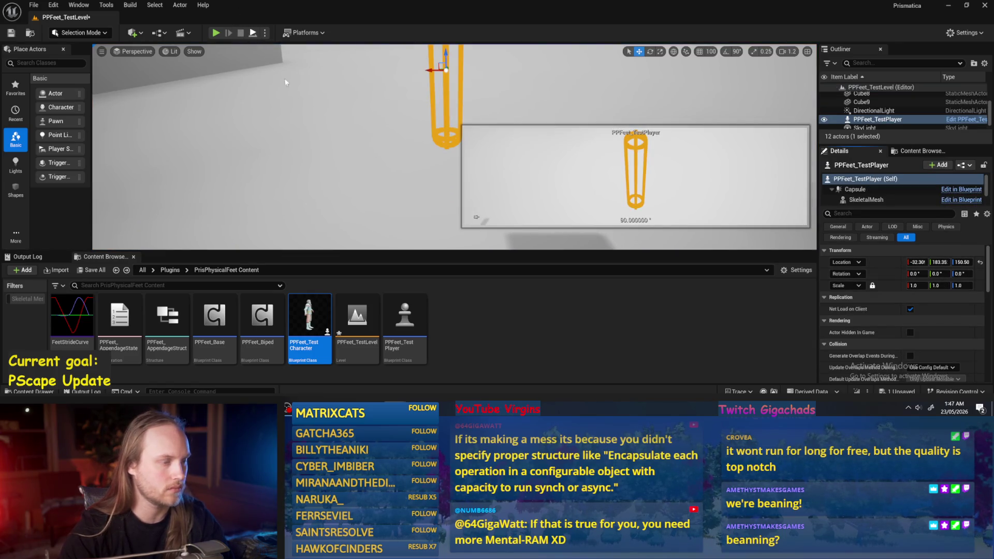
pyautogui.hotkey('alt', 'p')
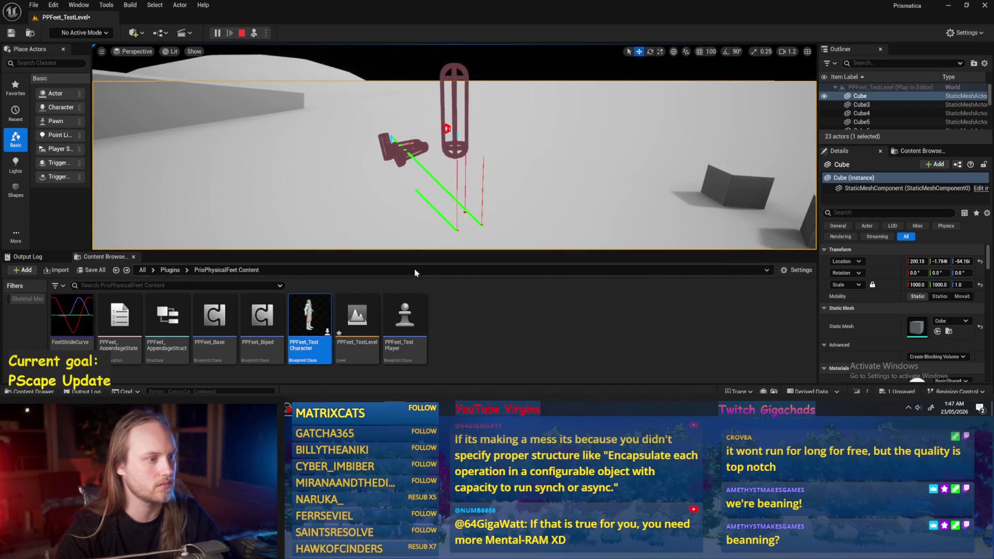
pyautogui.press('Escape')
pyautogui.moveTo(428, 188)
pyautogui.mouseDown()
pyautogui.moveTo(564, 207)
pyautogui.moveTo(464, 124)
pyautogui.mouseUp()
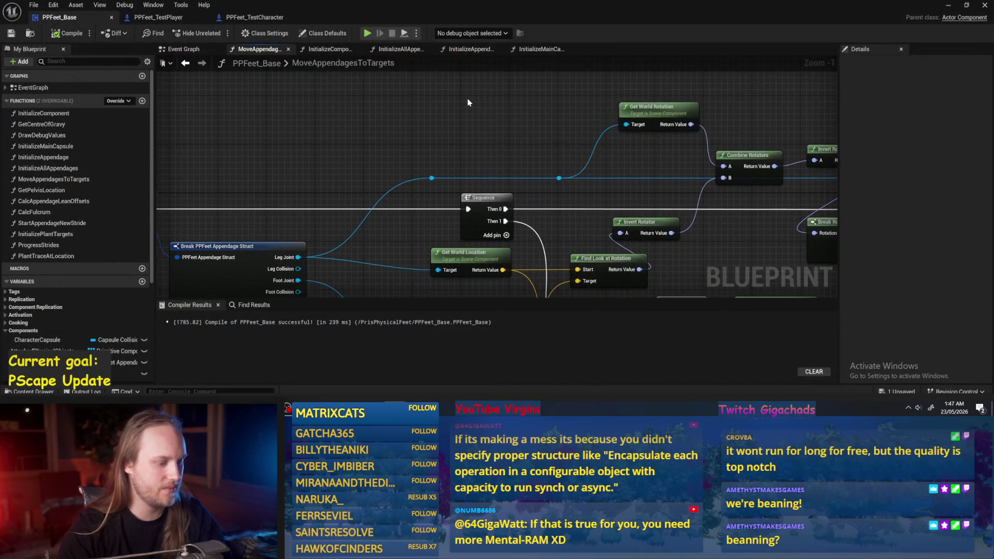
# Add a Character Capsule getter and wire it into Get World Rotation's Target
pyautogui.rightClick(468, 102)
pyautogui.write('capsule')
pyautogui.scroll(-3, 562, 184)
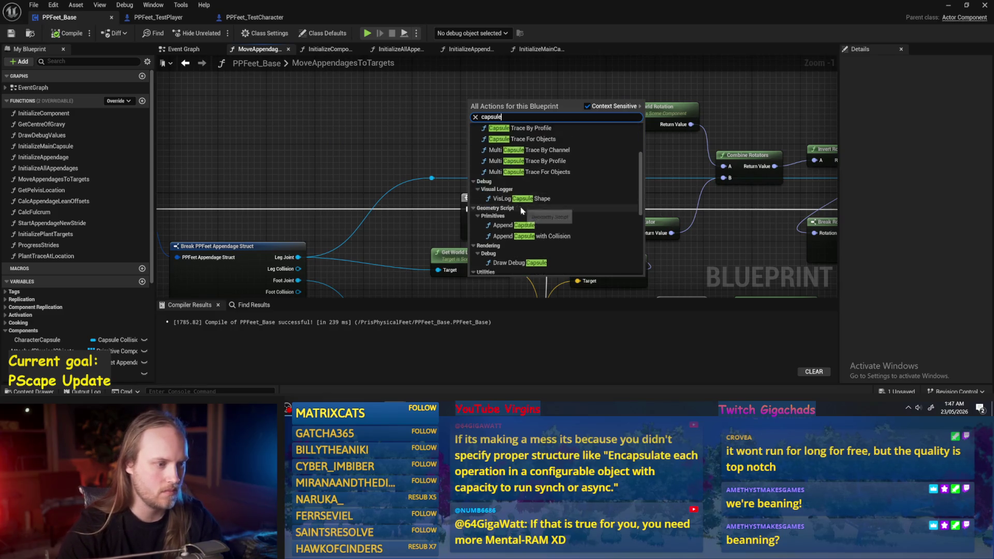
pyautogui.click(562, 193)
pyautogui.moveTo(547, 130)
pyautogui.mouseDown()
pyautogui.moveTo(473, 172)
pyautogui.moveTo(466, 150)
pyautogui.moveTo(555, 165)
pyautogui.mouseUp()
pyautogui.moveTo(597, 94); pyautogui.dragTo(502, 94)
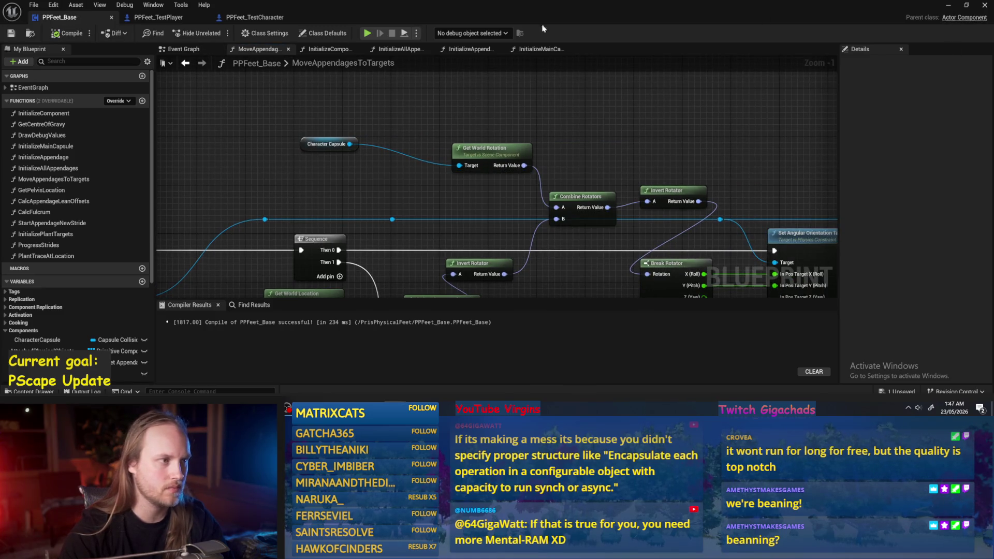
# Check Get World Rotation's output wiring, then start a playtest of the level
pyautogui.click(950, 8)
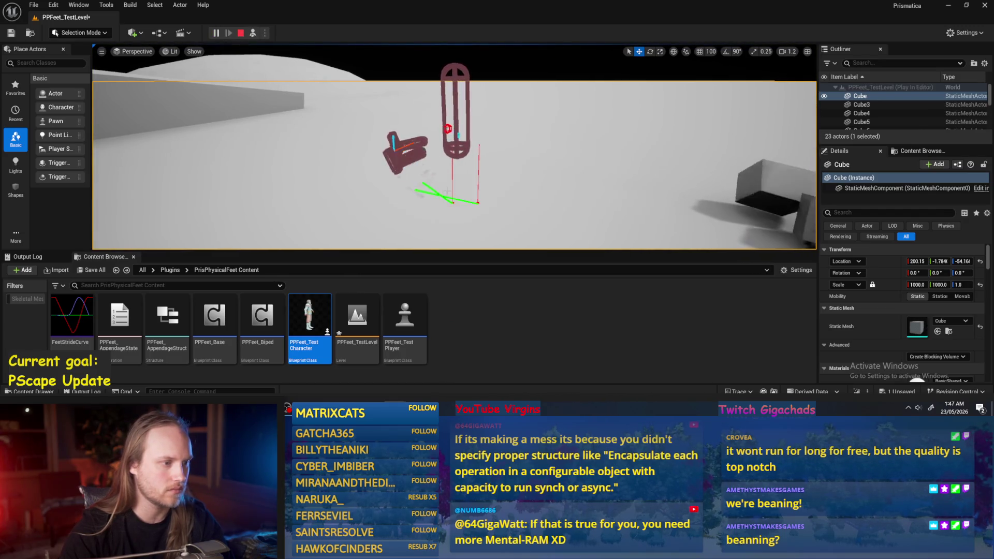
pyautogui.hotkey('alt', 'Tab')
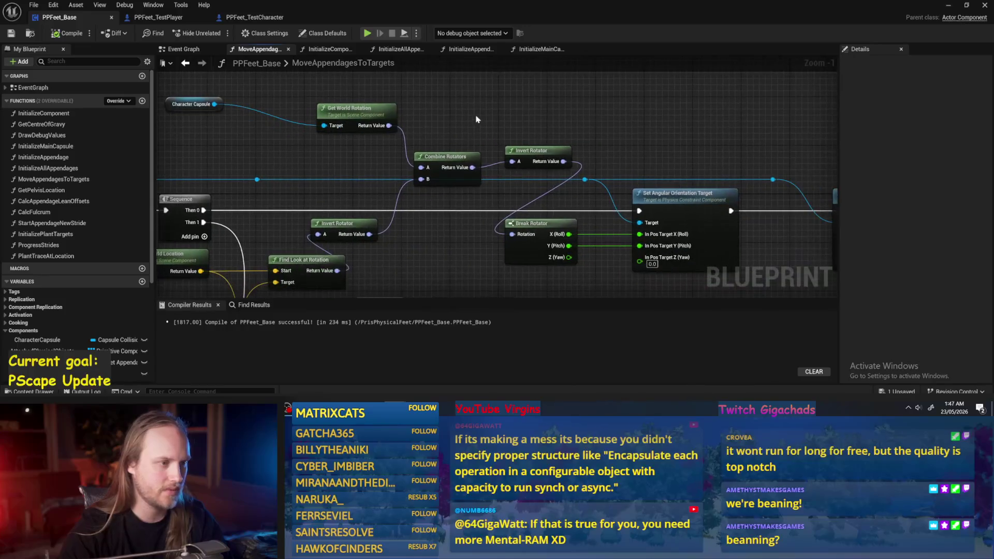
pyautogui.moveTo(389, 125); pyautogui.dragTo(434, 116)
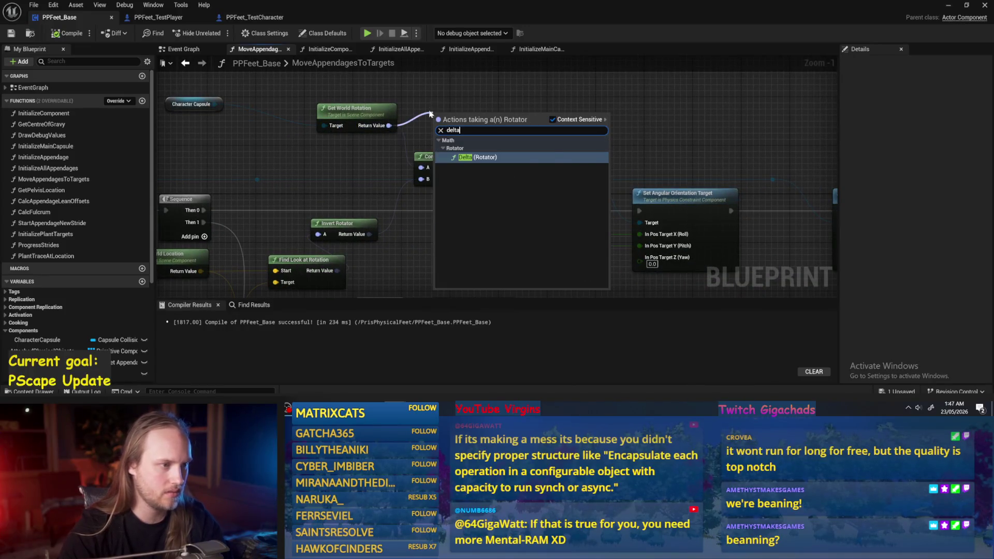
pyautogui.press('Escape')
pyautogui.moveTo(388, 125); pyautogui.dragTo(389, 125)
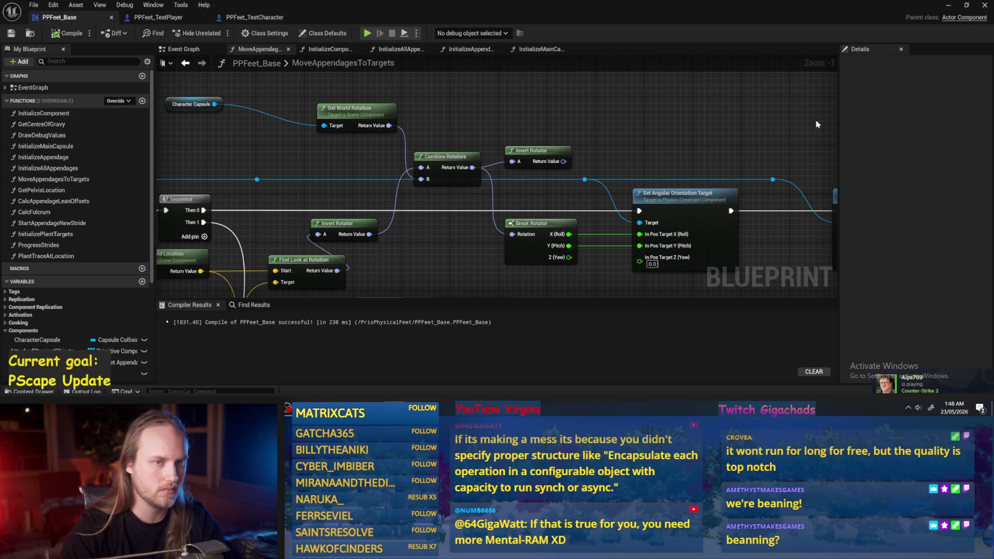
pyautogui.click(950, 8)
pyautogui.click(252, 33)
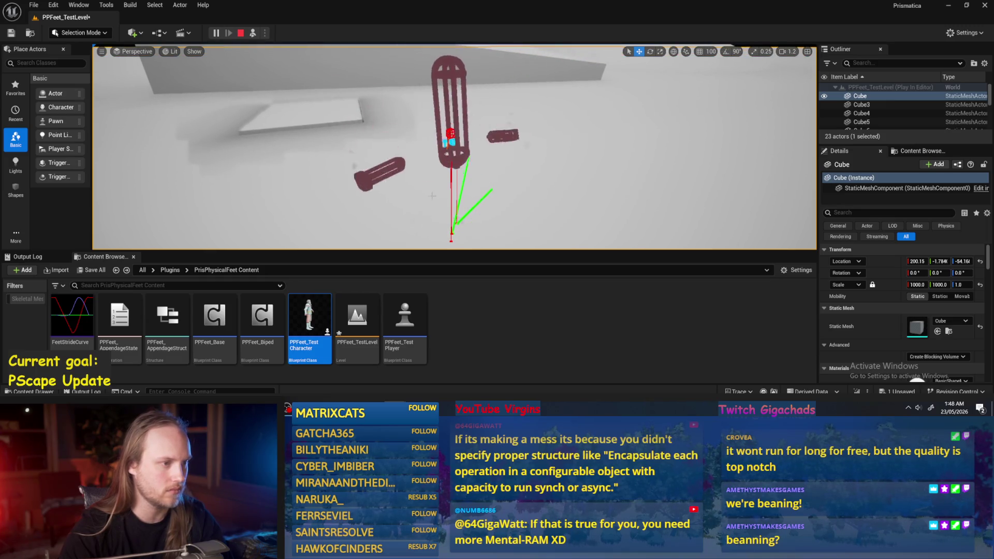
# Reset the test player's location, raise it above the floor, move it to X -94.02, and simulate
pyautogui.press('Escape')
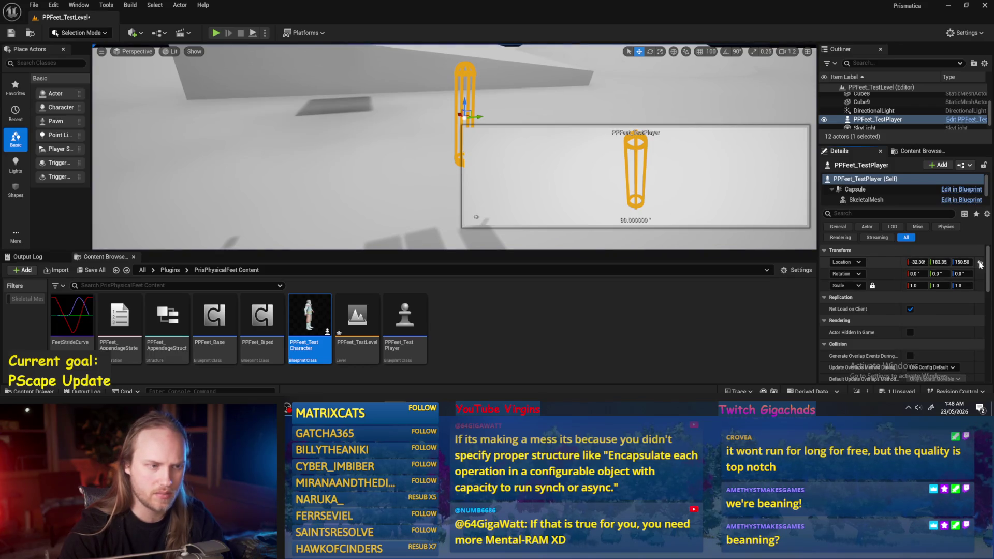
pyautogui.click(980, 263)
pyautogui.press('End')
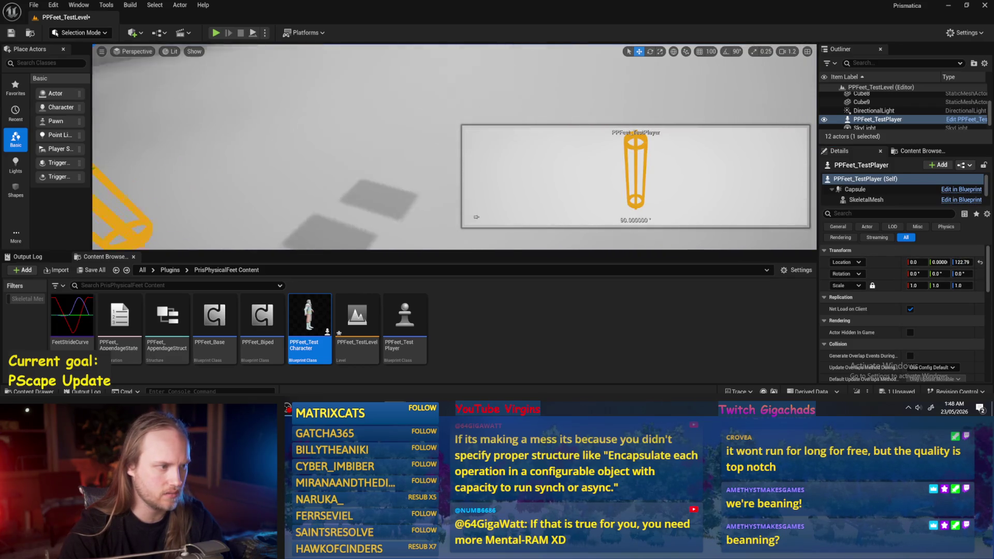
pyautogui.moveTo(309, 138)
pyautogui.mouseDown()
pyautogui.moveTo(285, 137)
pyautogui.moveTo(367, 134)
pyautogui.mouseUp()
pyautogui.hotkey('alt', 's')
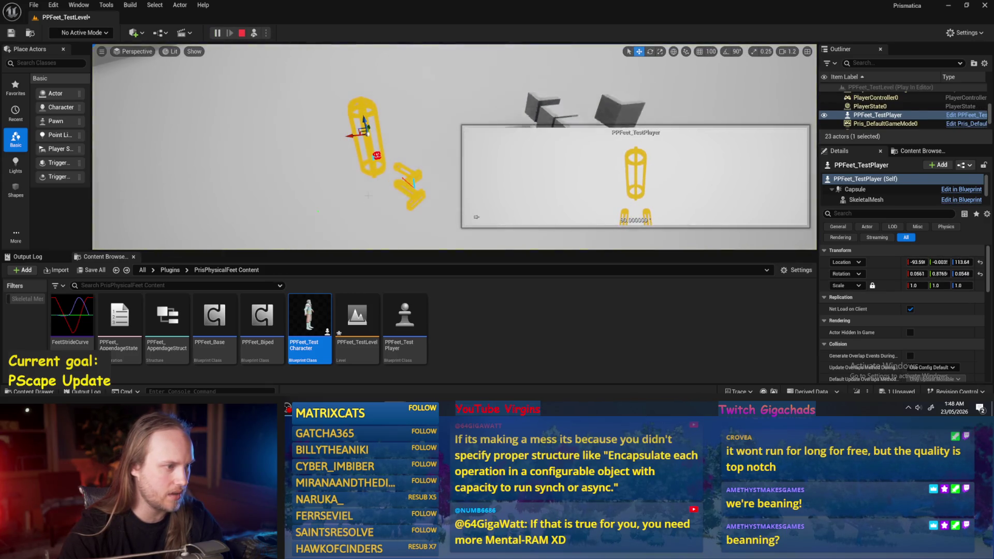
pyautogui.press('Escape')
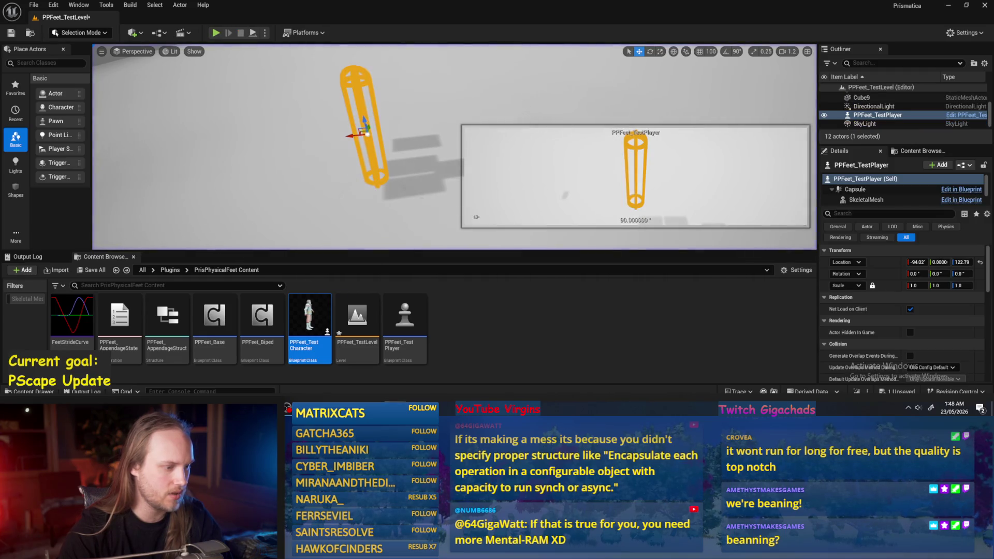
# Wire Invert Rotator toward Break Rotator, run a play-in-editor test, and return to PPFeet_Base
pyautogui.moveTo(547, 138)
pyautogui.mouseDown()
pyautogui.moveTo(493, 230)
pyautogui.moveTo(499, 208)
pyautogui.mouseUp()
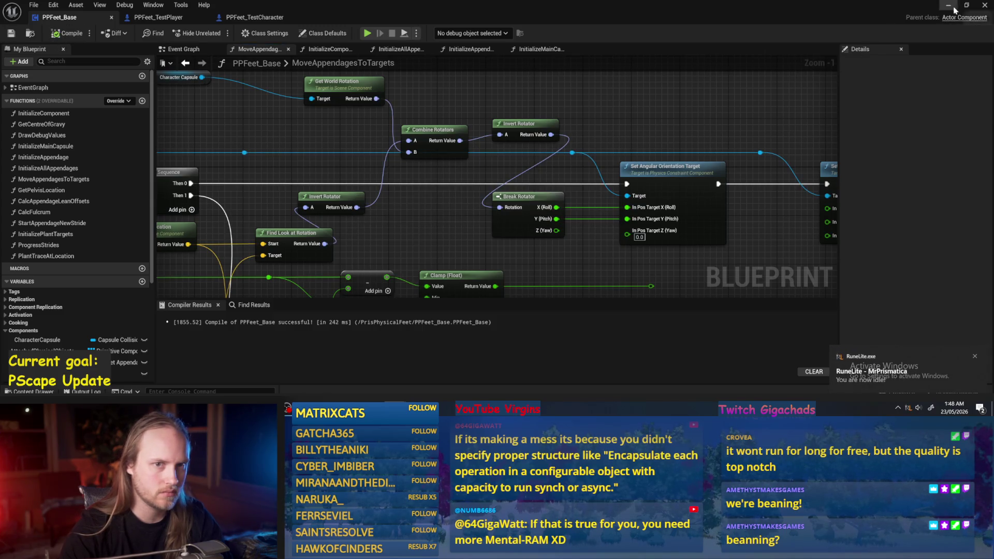
pyautogui.click(953, 7)
pyautogui.click(253, 33)
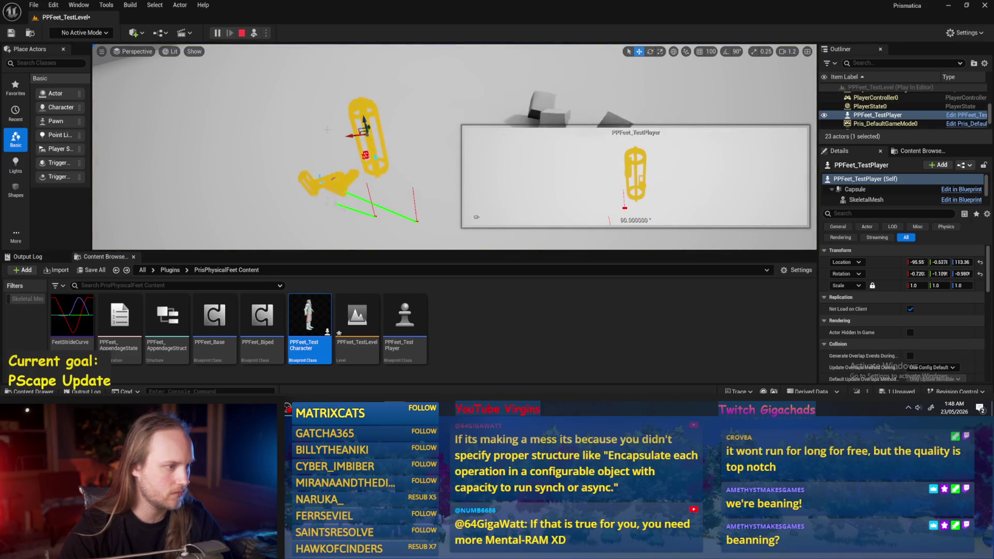
pyautogui.click(370, 223)
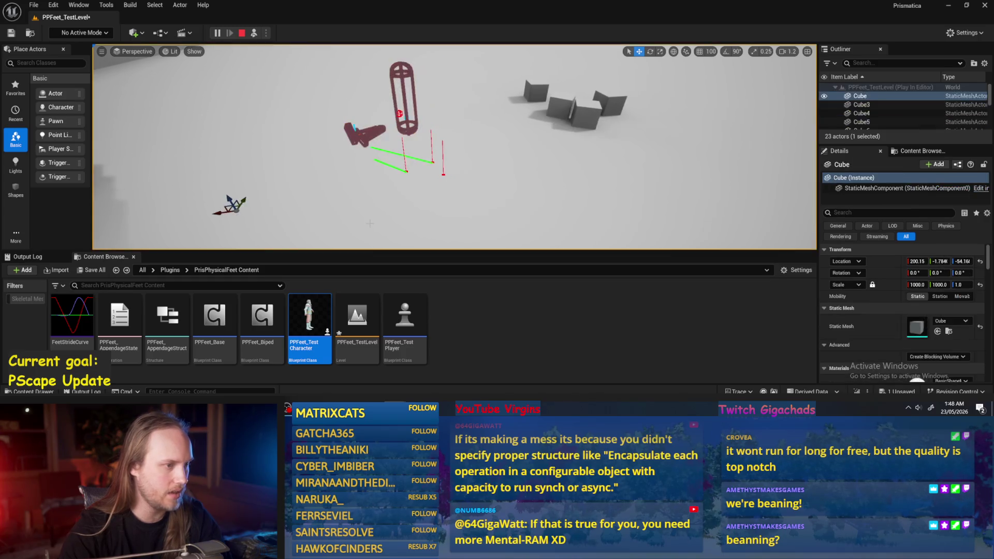
pyautogui.press('Escape')
pyautogui.click(420, 386)
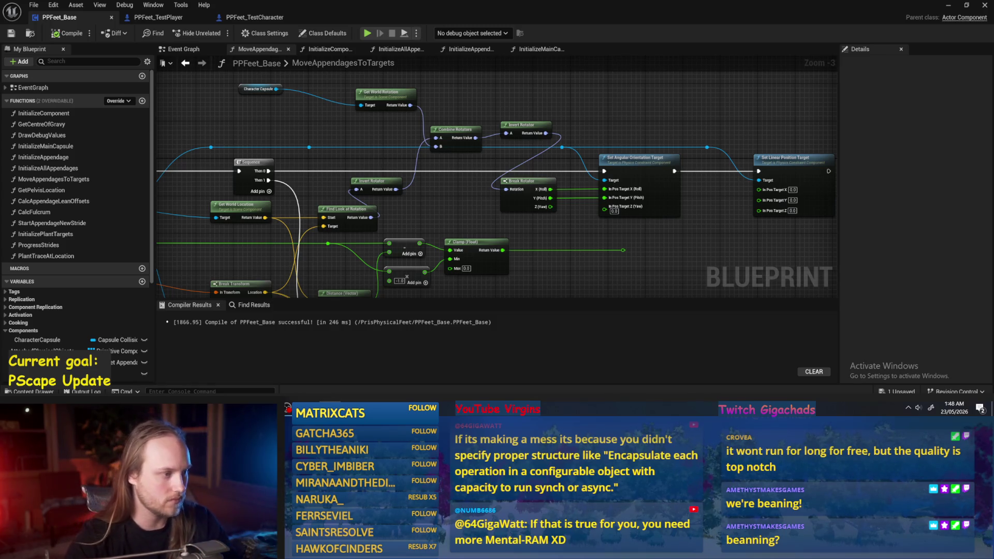
# Add a Make Vector (0, 0, 0) node feeding Find Look at Rotation's Target, then hide the editor
pyautogui.moveTo(343, 260); pyautogui.dragTo(487, 167)
pyautogui.scroll(3, 390, 177)
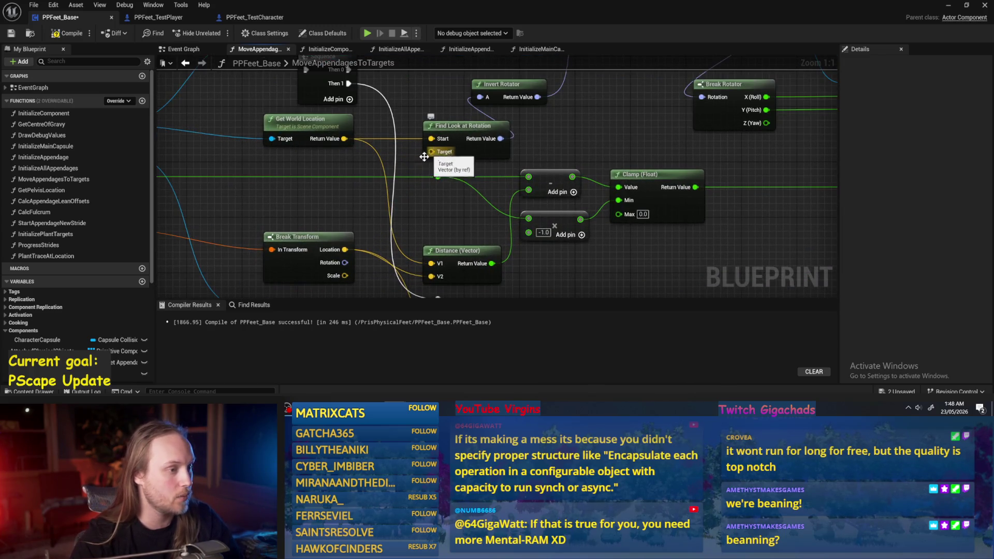
pyautogui.moveTo(429, 153)
pyautogui.mouseDown()
pyautogui.moveTo(331, 206)
pyautogui.moveTo(313, 189)
pyautogui.mouseUp()
pyautogui.write('make vec')
pyautogui.press('Return')
pyautogui.scroll(-2, 534, 172)
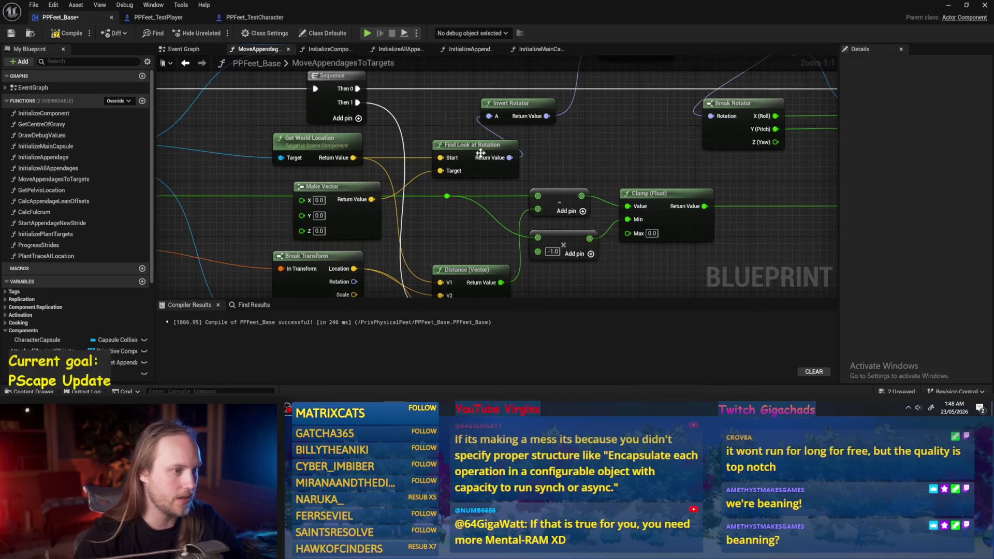
pyautogui.moveTo(534, 172); pyautogui.dragTo(504, 183)
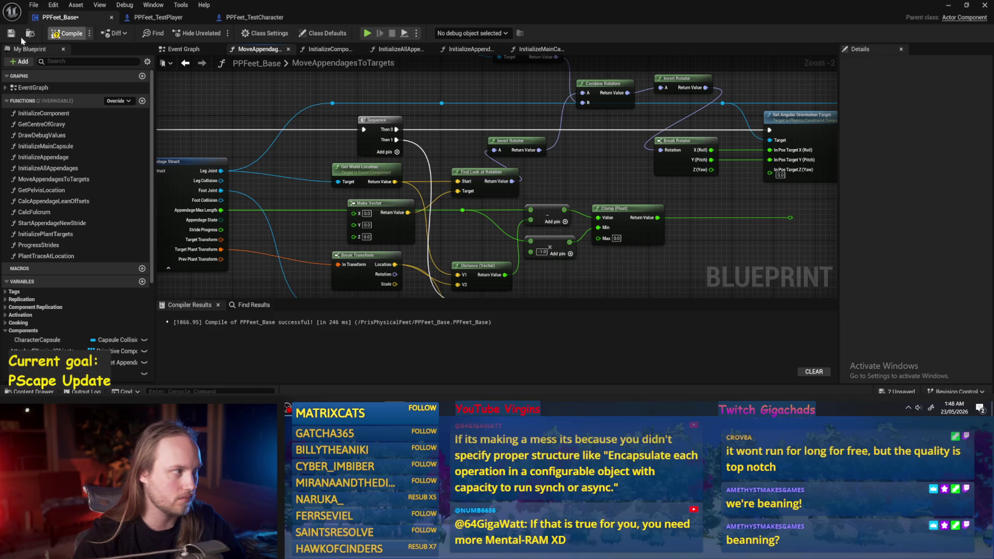
pyautogui.moveTo(569, 191); pyautogui.dragTo(513, 196)
pyautogui.click(950, 6)
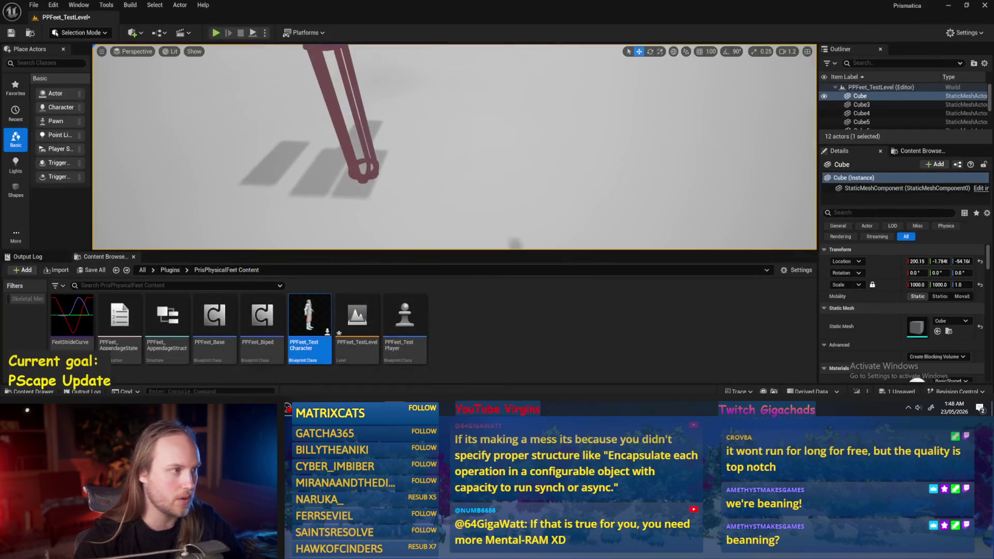
# Run three playtests with PPFeet_TestPlayer framed, then reopen the PPFeet_Base graph
pyautogui.click(259, 34)
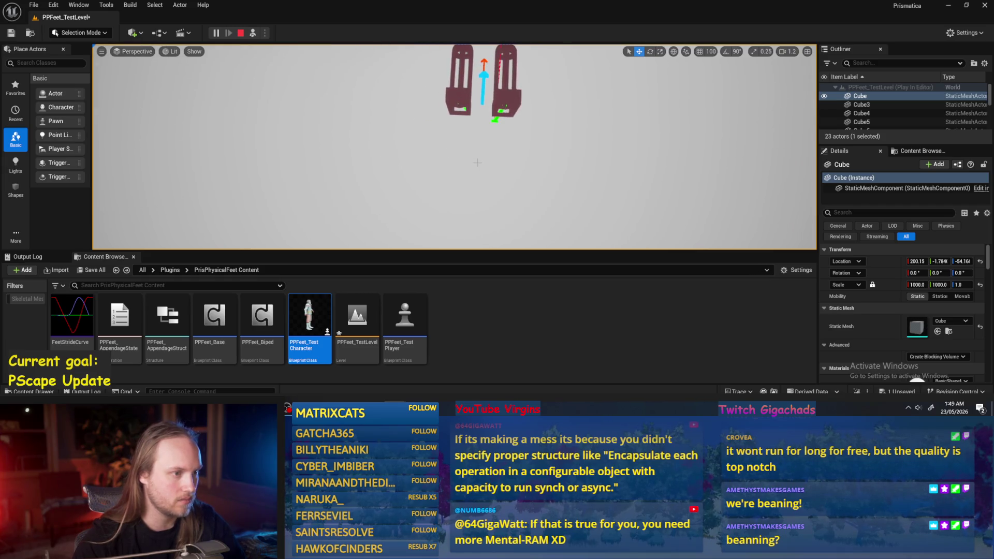
pyautogui.press('Escape')
pyautogui.hotkey('alt', 'p')
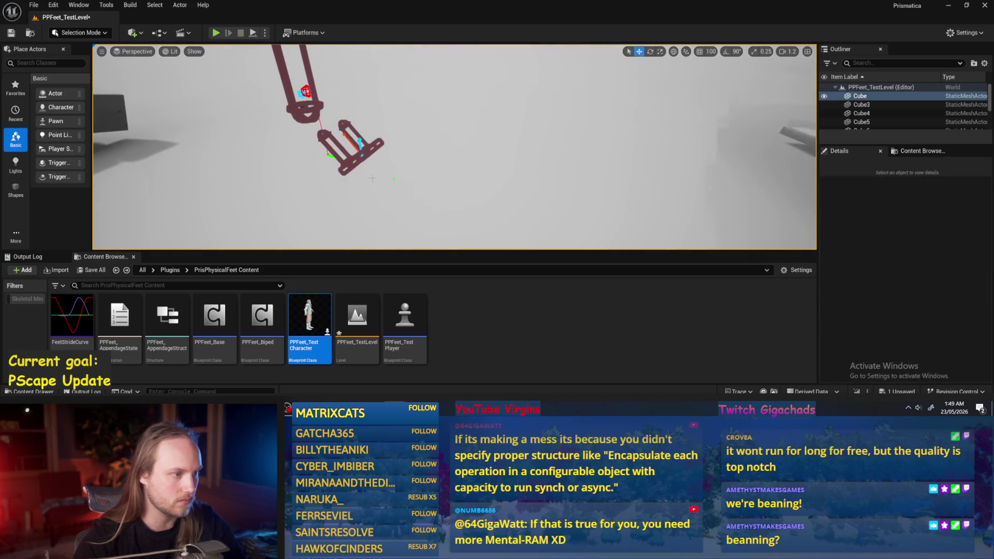
pyautogui.press('Escape')
pyautogui.doubleClick(877, 119)
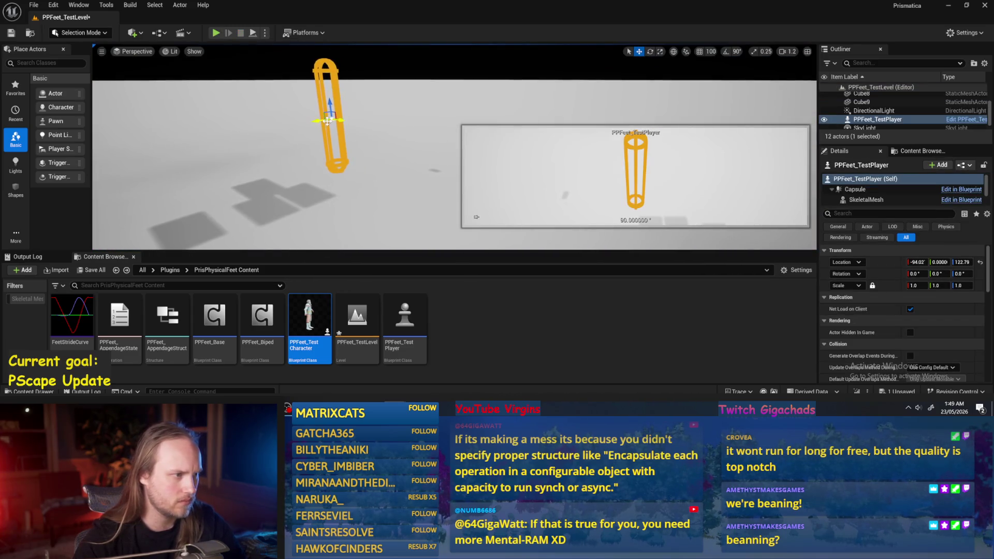
pyautogui.hotkey('alt', 'p')
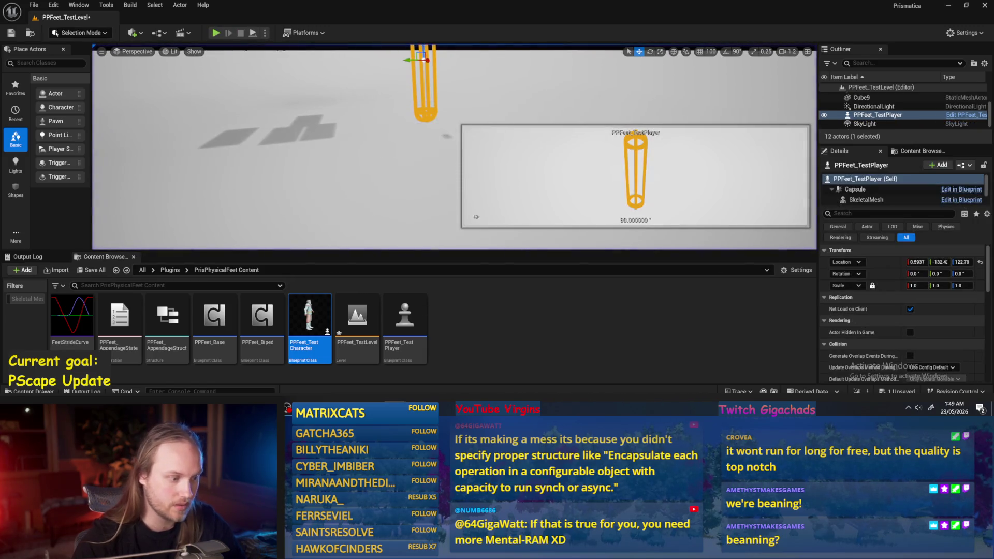
pyautogui.doubleClick(405, 319)
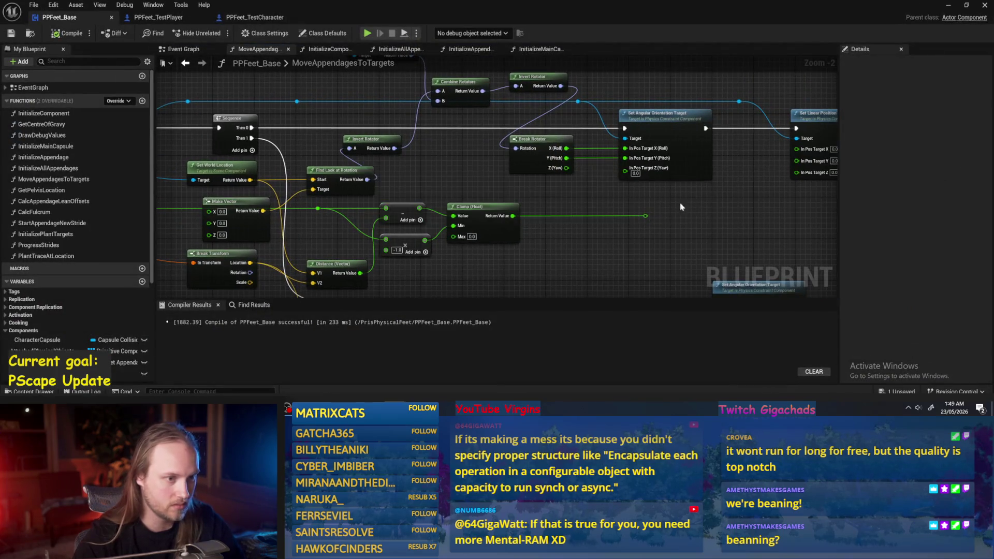
# Unlink the roll and pitch orientation targets, compile PPFeet_Base, and start a playtest
pyautogui.scroll(2, 687, 205)
pyautogui.hotkey('ctrl', 'z')
pyautogui.hotkey('ctrl', 'z')
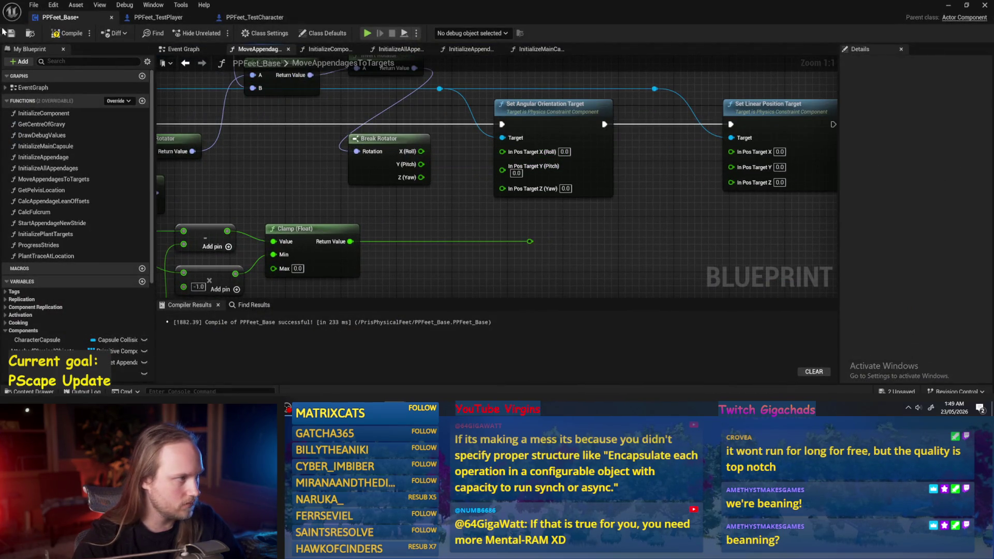
pyautogui.click(52, 35)
pyautogui.scroll(-1, 612, 236)
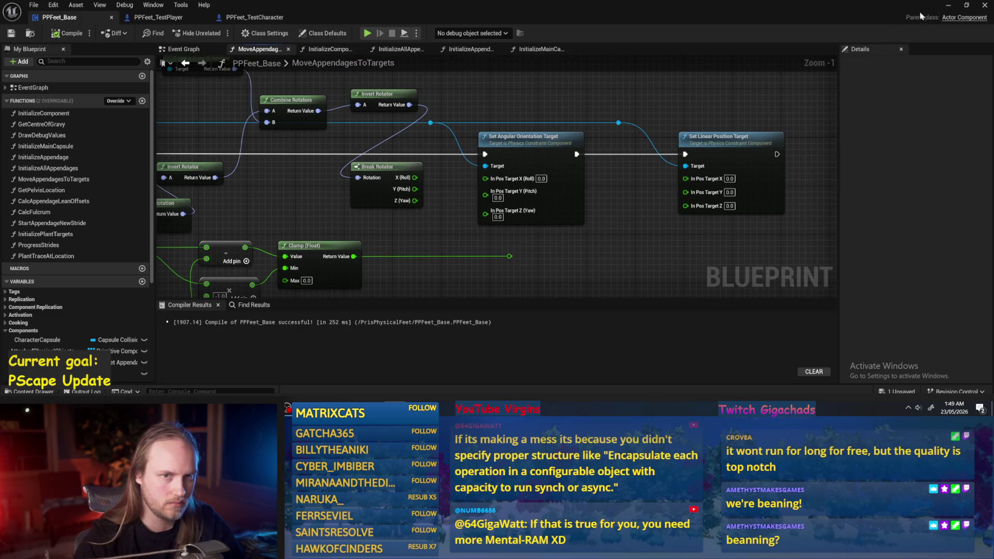
pyautogui.click(949, 5)
pyautogui.hotkey('alt', 'p')
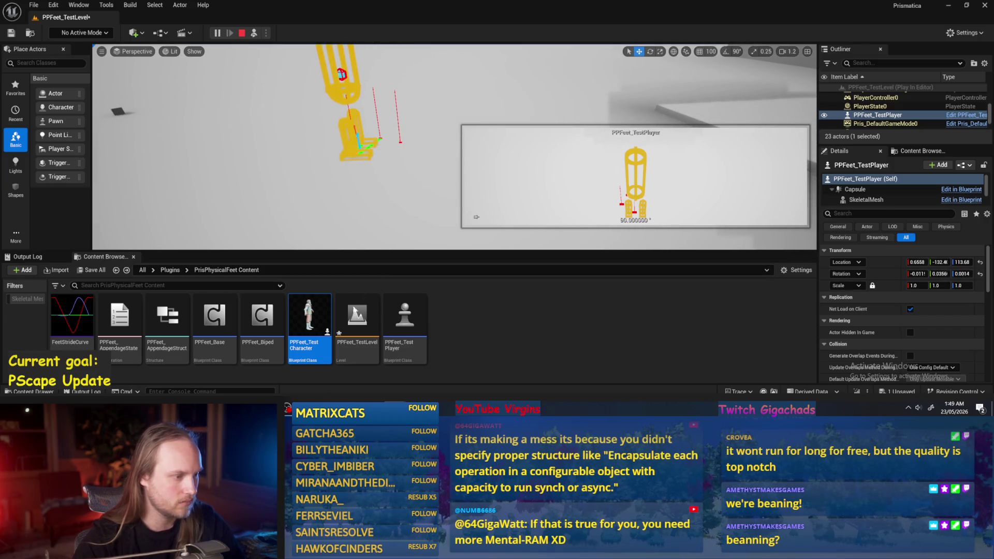
# Playtest with the test player raised to Z 184.24, then lowered to Z 139.01
pyautogui.press('Escape')
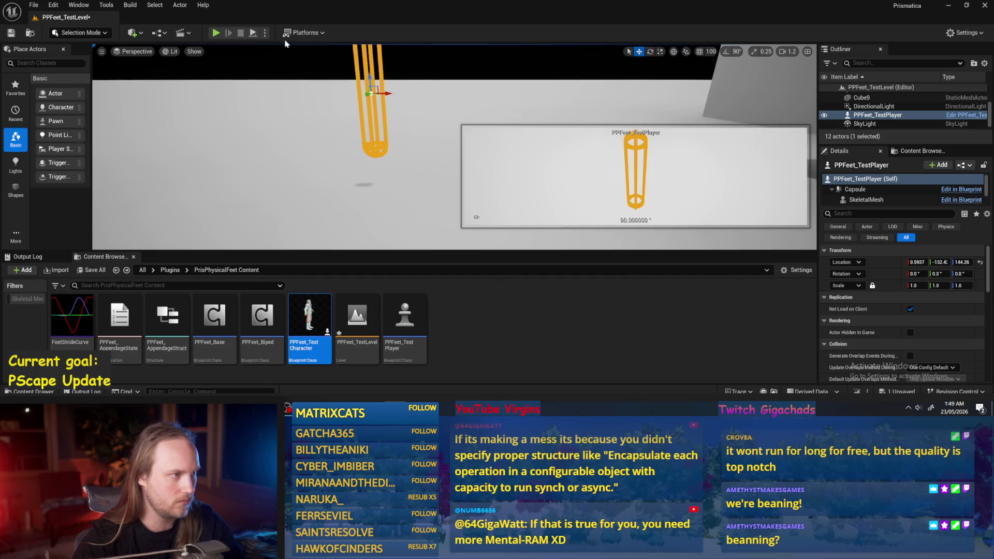
pyautogui.moveTo(370, 86); pyautogui.dragTo(362, 49)
pyautogui.click(253, 33)
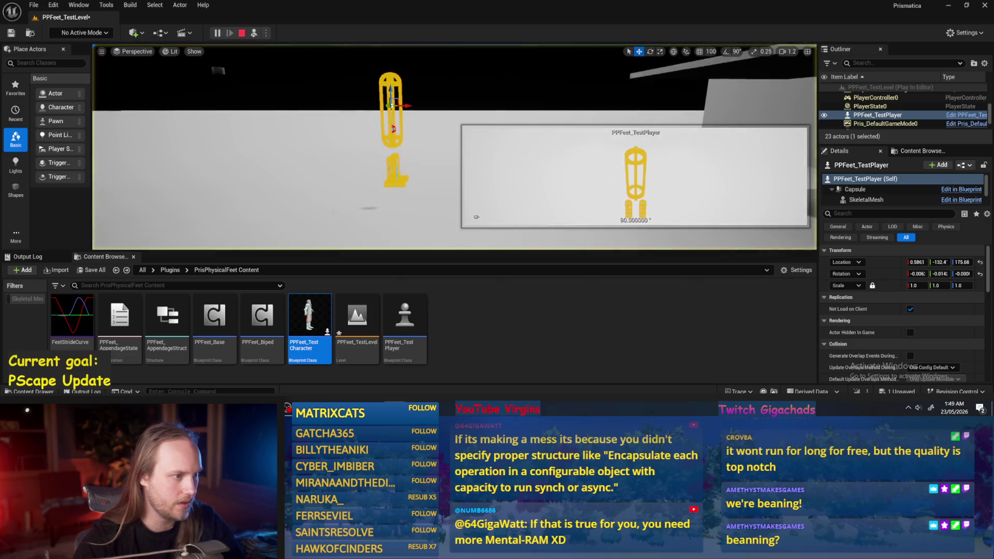
pyautogui.press('Escape')
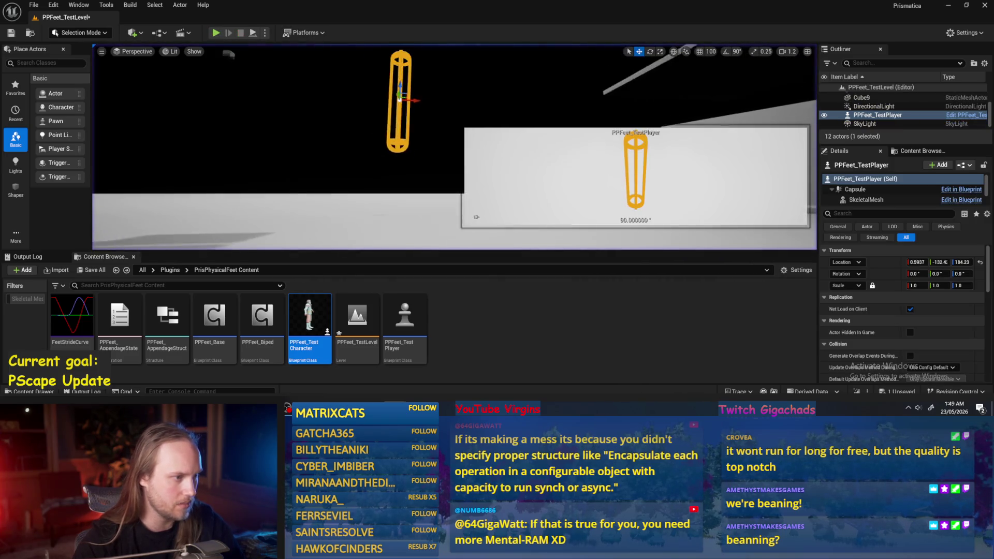
pyautogui.moveTo(412, 61); pyautogui.dragTo(413, 85)
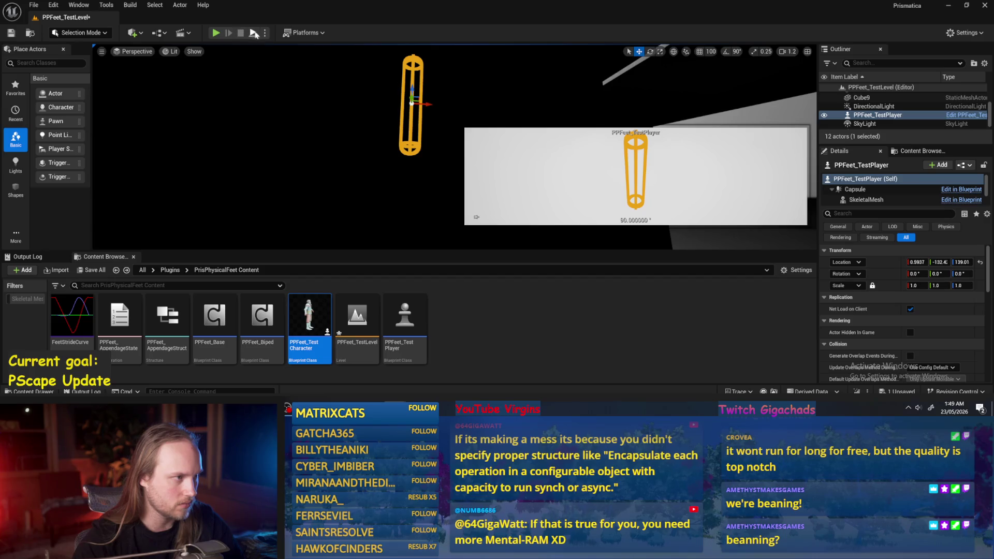
pyautogui.click(254, 34)
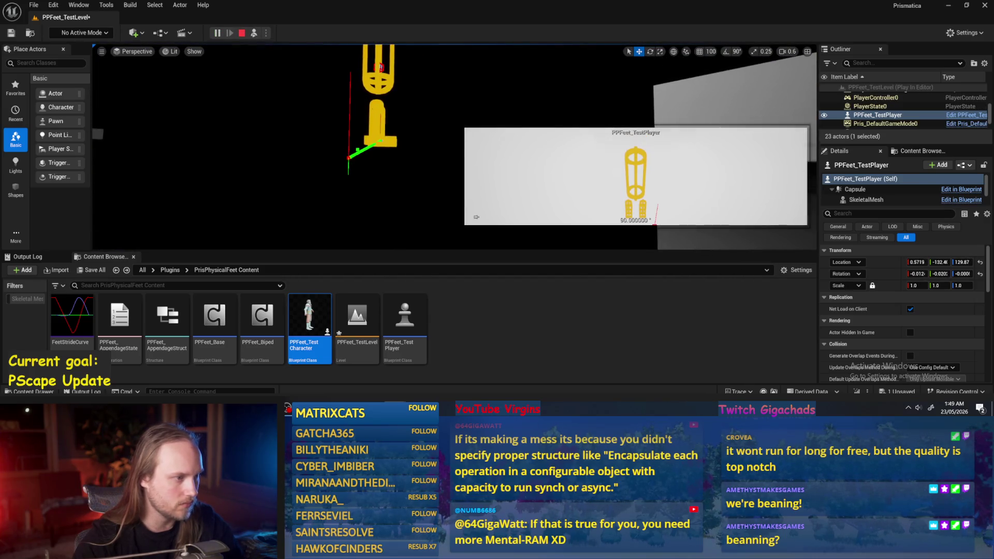
pyautogui.press('Escape')
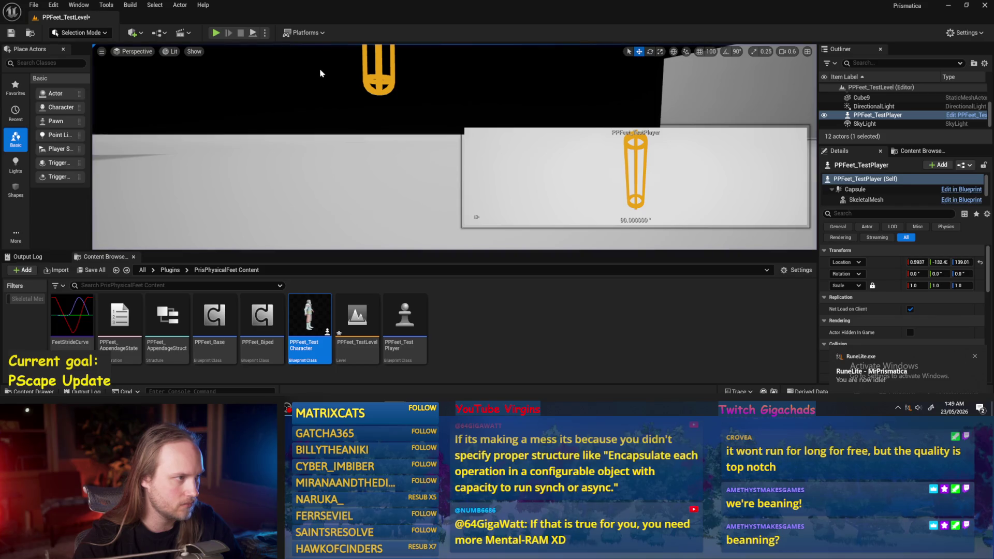
# Frame the test player and run several more playtests
pyautogui.press('f')
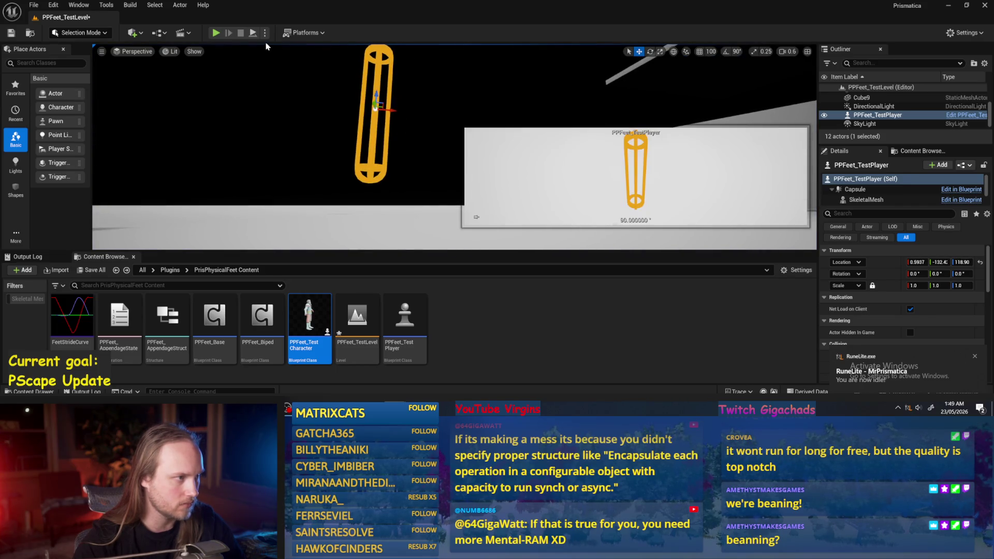
pyautogui.click(253, 33)
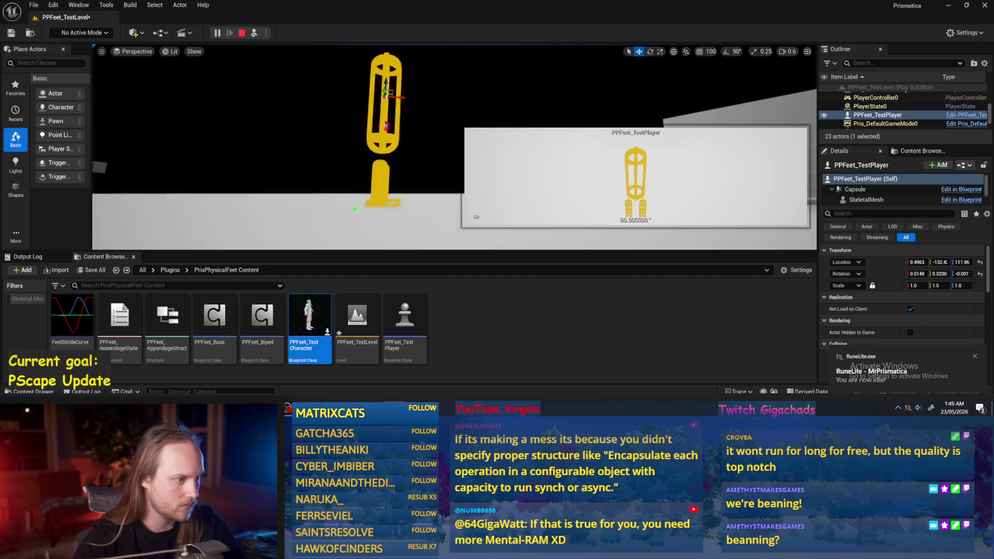
pyautogui.press('Escape')
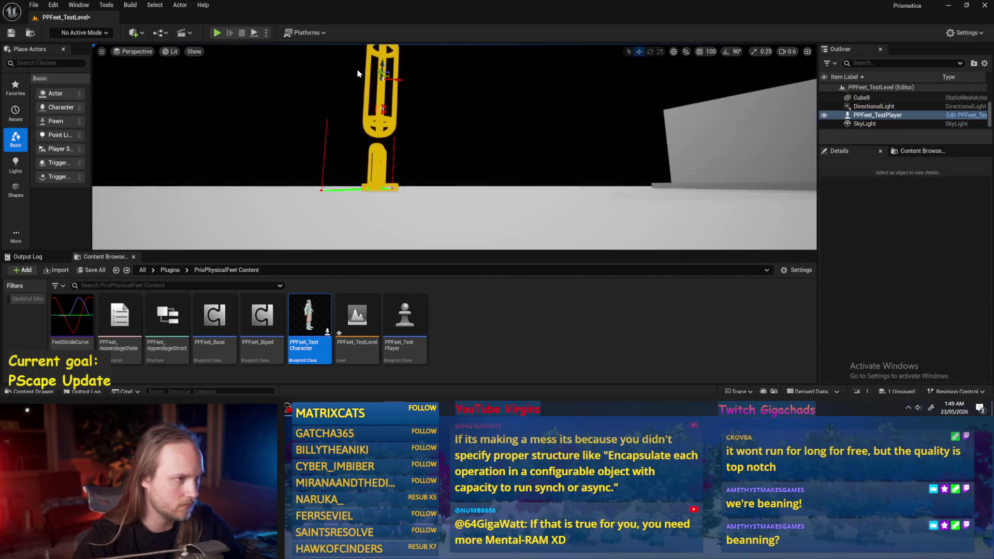
pyautogui.click(253, 34)
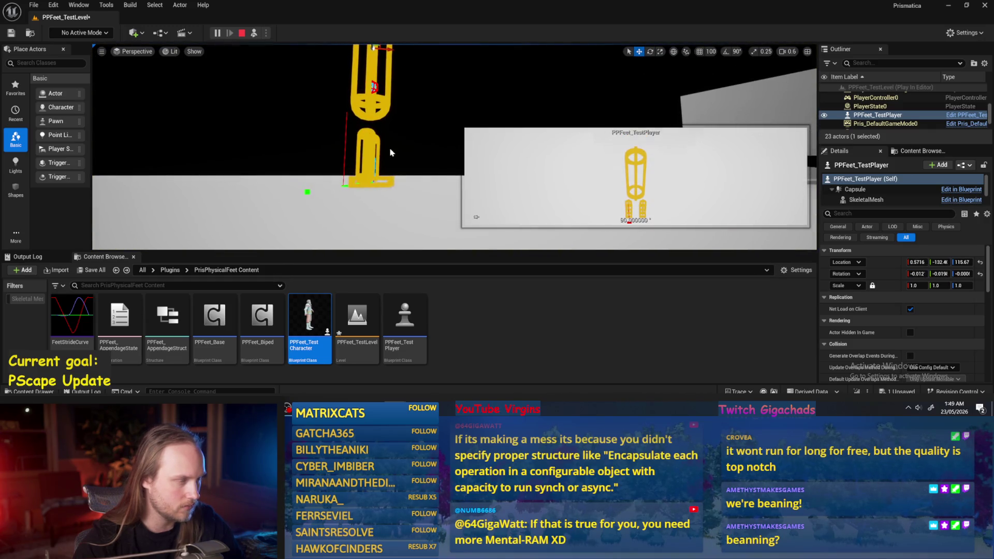
pyautogui.click(242, 32)
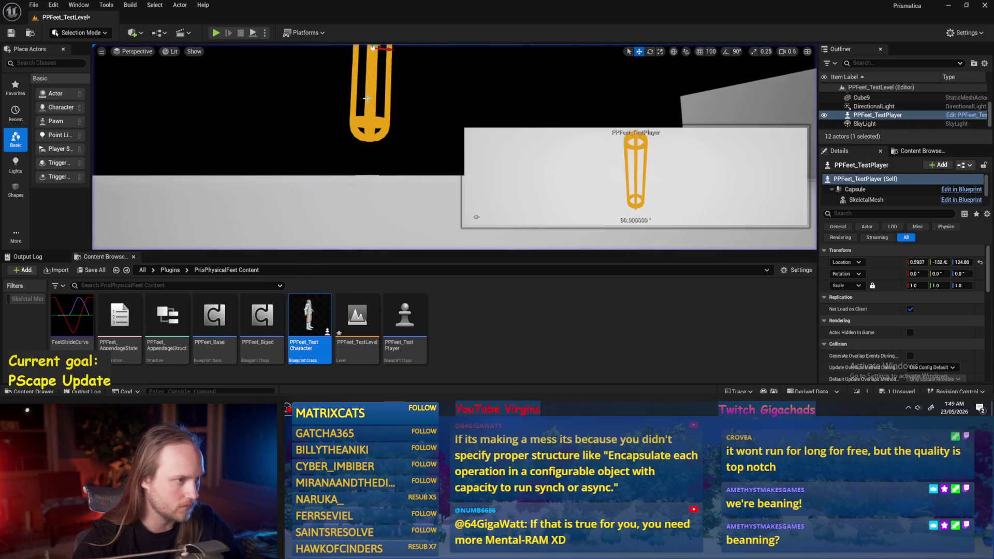
pyautogui.click(253, 33)
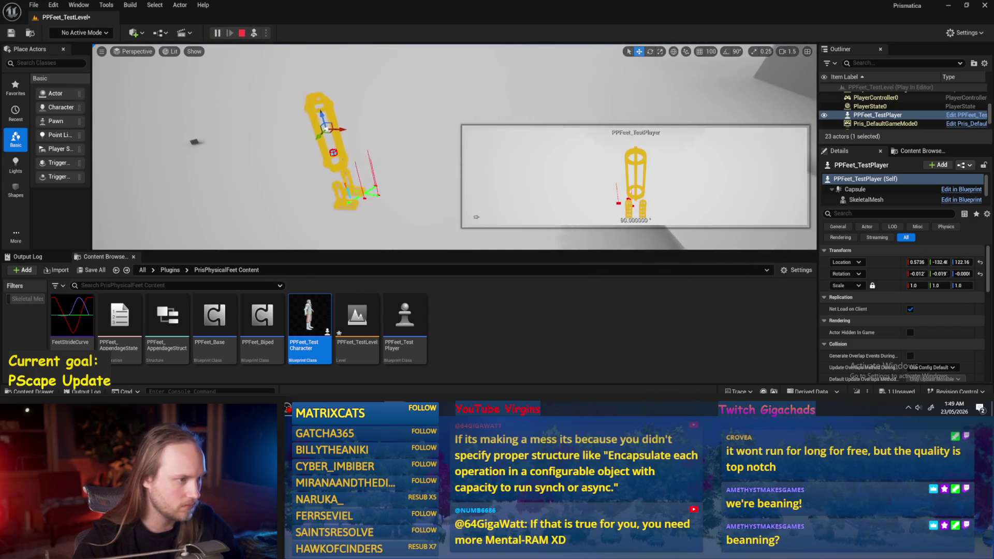
# Stop the playtest, save the current level, and switch back to the PPFeet_Base graph
pyautogui.press('Escape')
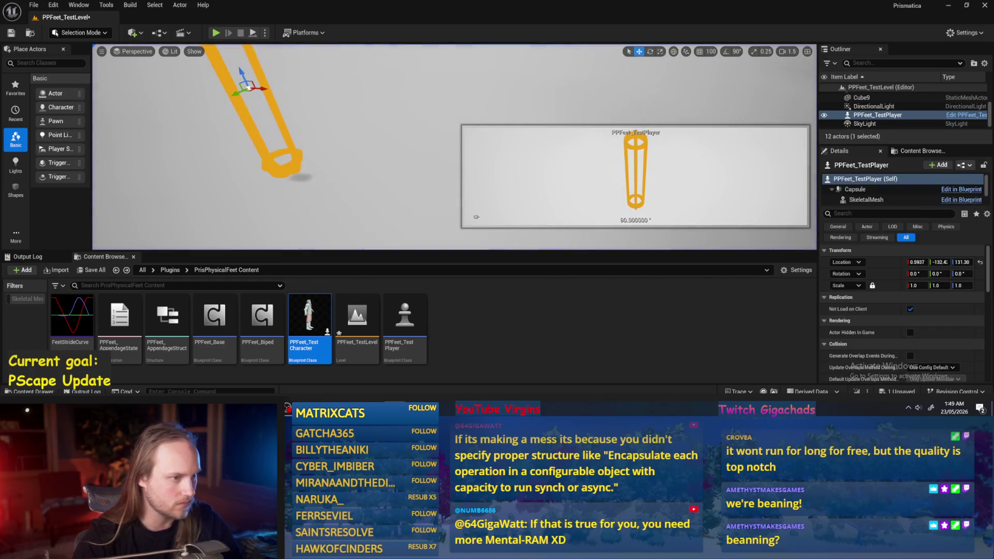
pyautogui.hotkey('ctrl', 's')
pyautogui.click(34, 5)
pyautogui.click(49, 126)
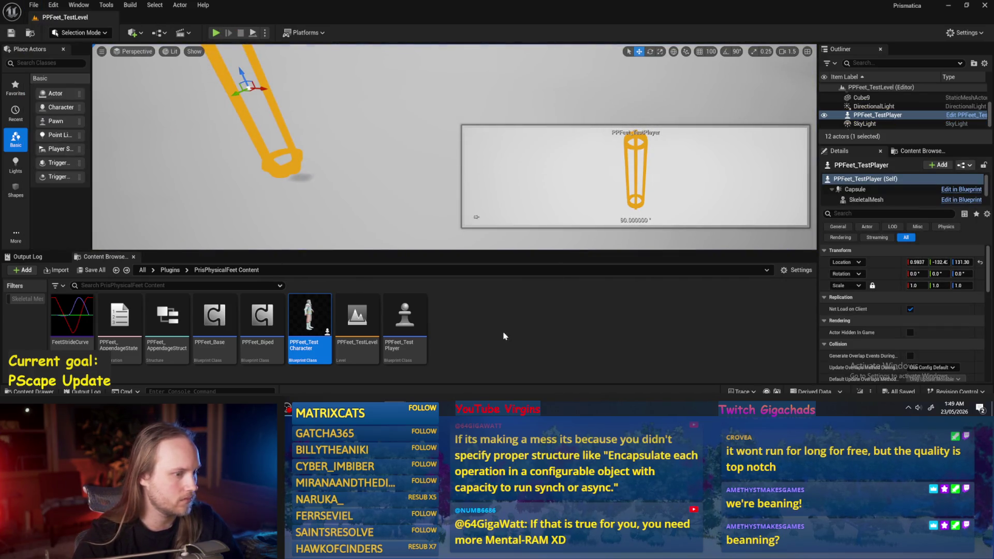
pyautogui.hotkey('alt', 'Tab')
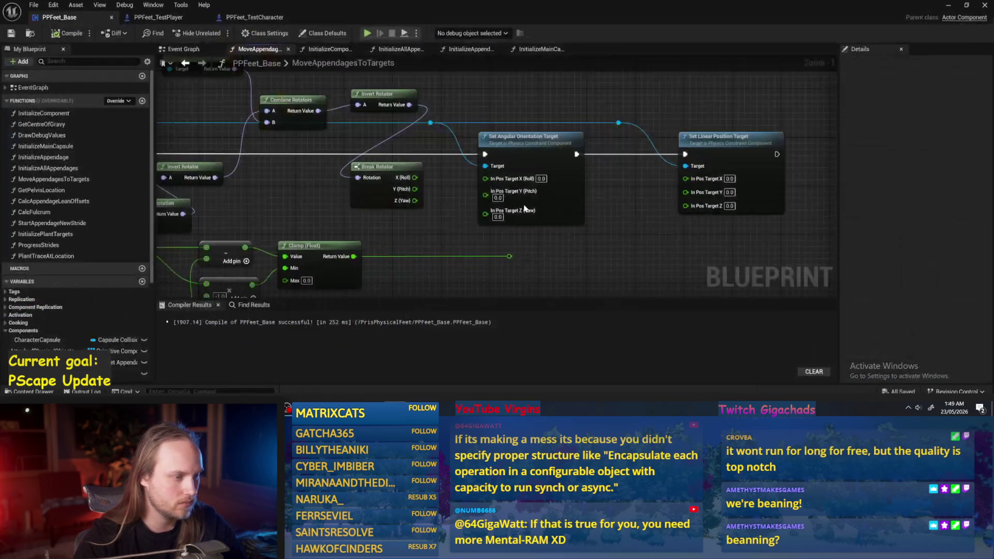
# Move the two Set target nodes and reroute knot right, placing Break Rotator beside Invert Rotator
pyautogui.moveTo(641, 95); pyautogui.dragTo(377, 196)
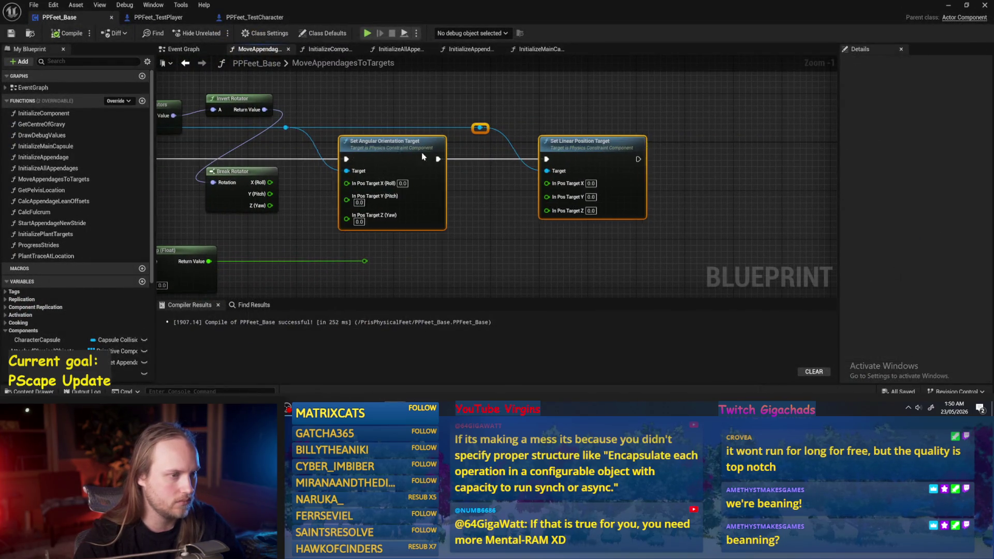
pyautogui.moveTo(412, 156); pyautogui.dragTo(516, 155)
pyautogui.moveTo(317, 194); pyautogui.dragTo(471, 203)
pyautogui.moveTo(439, 136); pyautogui.dragTo(526, 137)
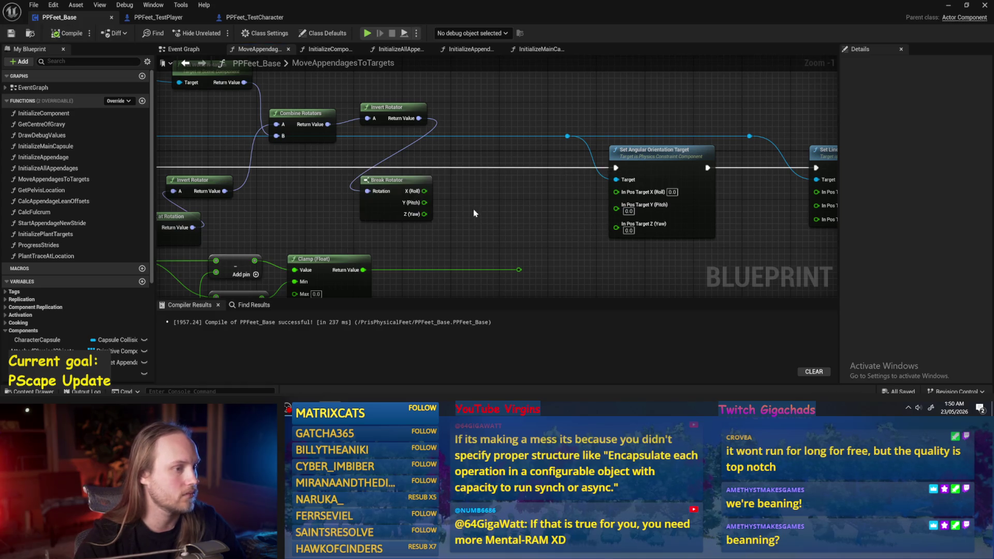
pyautogui.moveTo(470, 214); pyautogui.dragTo(550, 200)
pyautogui.moveTo(474, 187); pyautogui.dragTo(570, 85)
pyautogui.moveTo(541, 156); pyautogui.dragTo(527, 185)
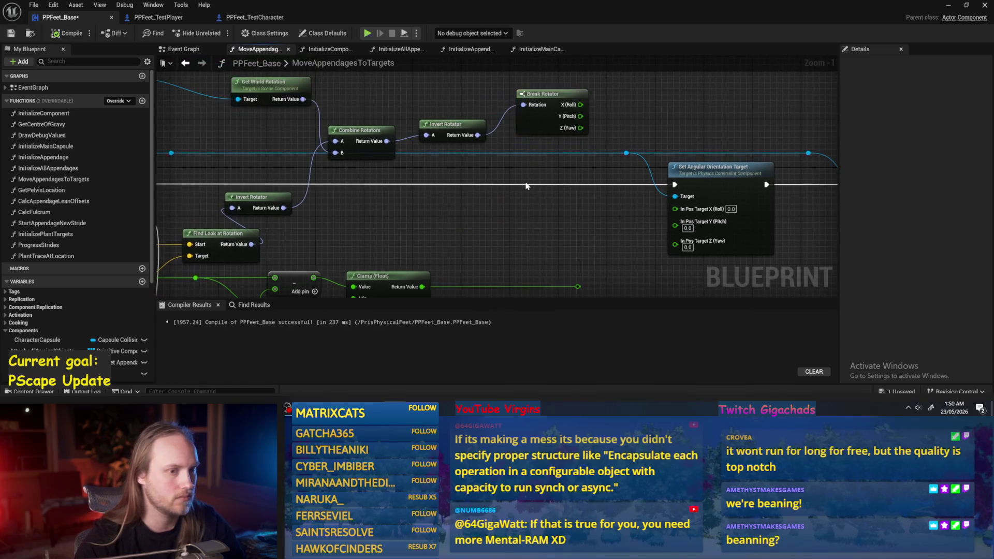
# Delete the second Invert Rotator, the Get World Rotation/Combine Rotators/Invert Rotator group, and Break Rotator
pyautogui.click(501, 130)
pyautogui.moveTo(430, 104); pyautogui.dragTo(572, 138)
pyautogui.press('Delete')
pyautogui.moveTo(395, 237); pyautogui.dragTo(395, 239)
pyautogui.moveTo(424, 168); pyautogui.dragTo(466, 149)
pyautogui.press('Delete')
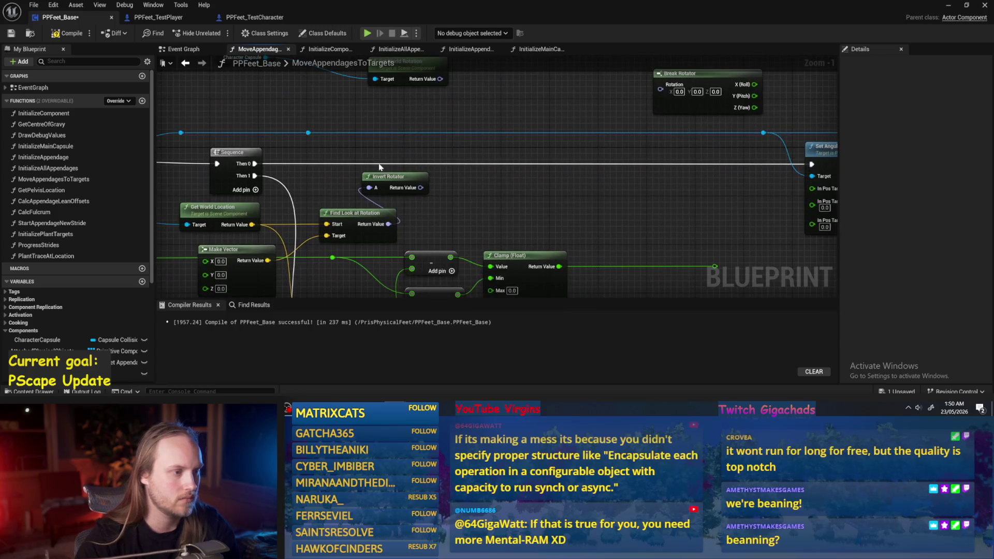
pyautogui.rightClick(469, 193)
pyautogui.click(497, 233)
pyautogui.moveTo(756, 78); pyautogui.dragTo(590, 135)
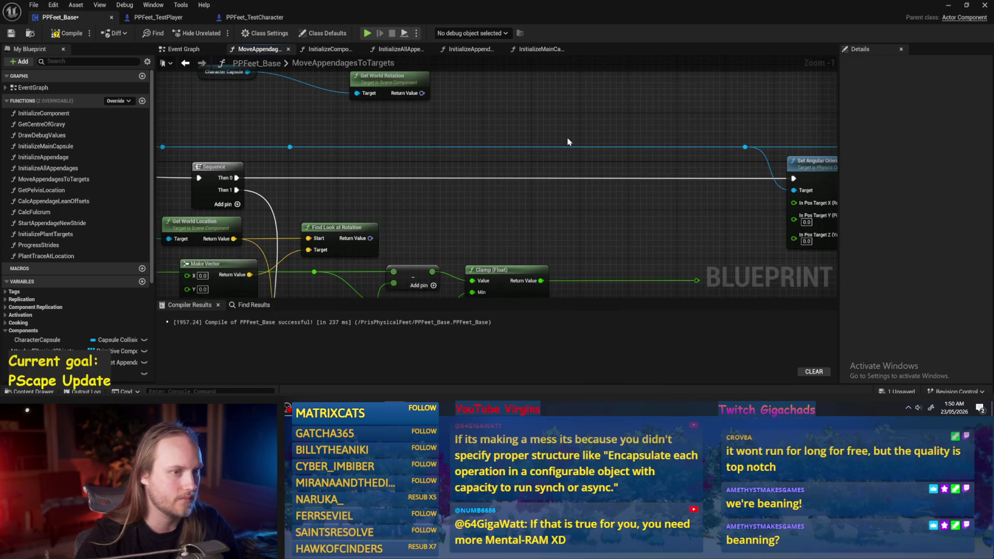
pyautogui.press('Delete')
# Compile and save PPFeet_Base, tidy the Make Vector and look-at nodes, and hide the editor
pyautogui.scroll(-2, 439, 167)
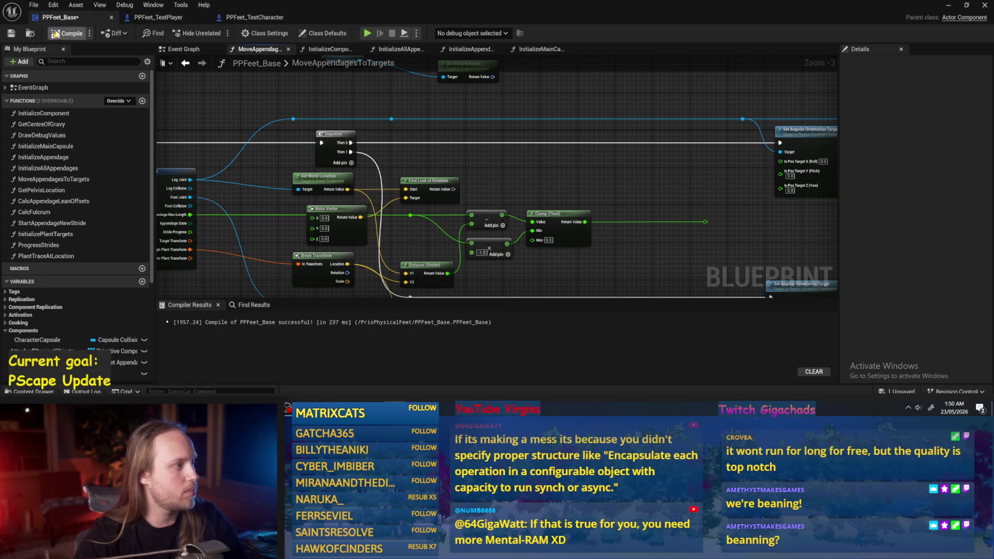
pyautogui.hotkey('ctrl', 's')
pyautogui.moveTo(557, 166); pyautogui.dragTo(531, 180)
pyautogui.moveTo(382, 220); pyautogui.dragTo(357, 210)
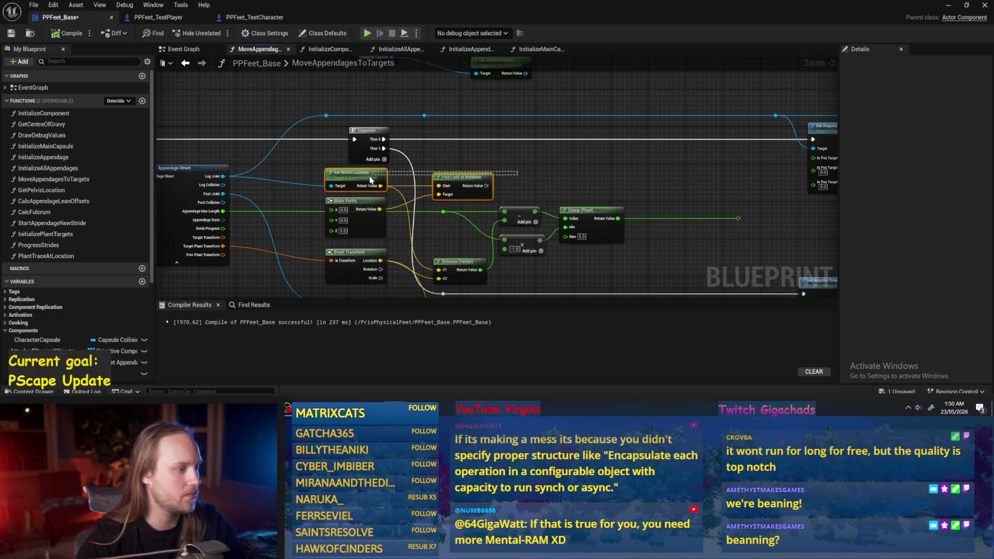
pyautogui.moveTo(449, 180)
pyautogui.mouseDown()
pyautogui.moveTo(481, 155)
pyautogui.moveTo(454, 184)
pyautogui.mouseUp()
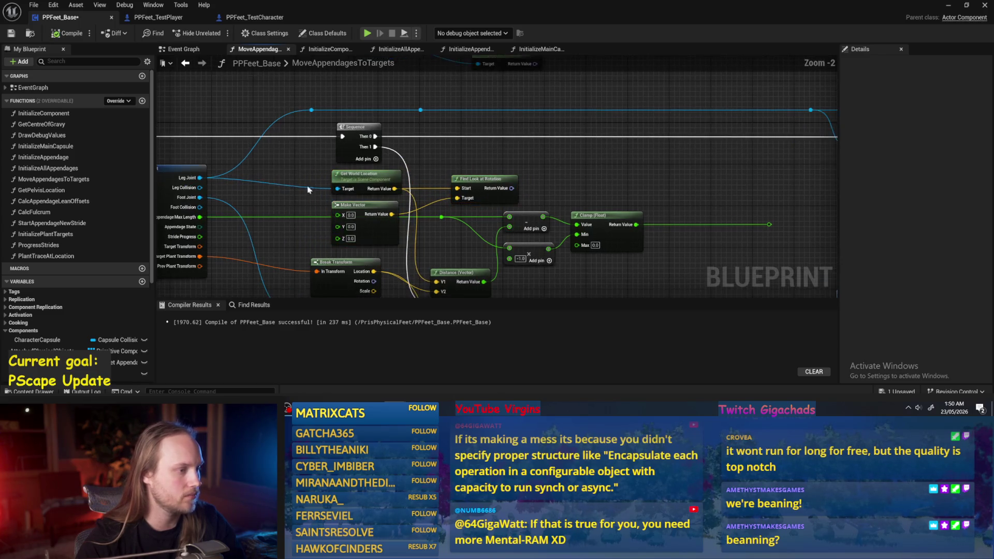
pyautogui.scroll(1, 267, 170)
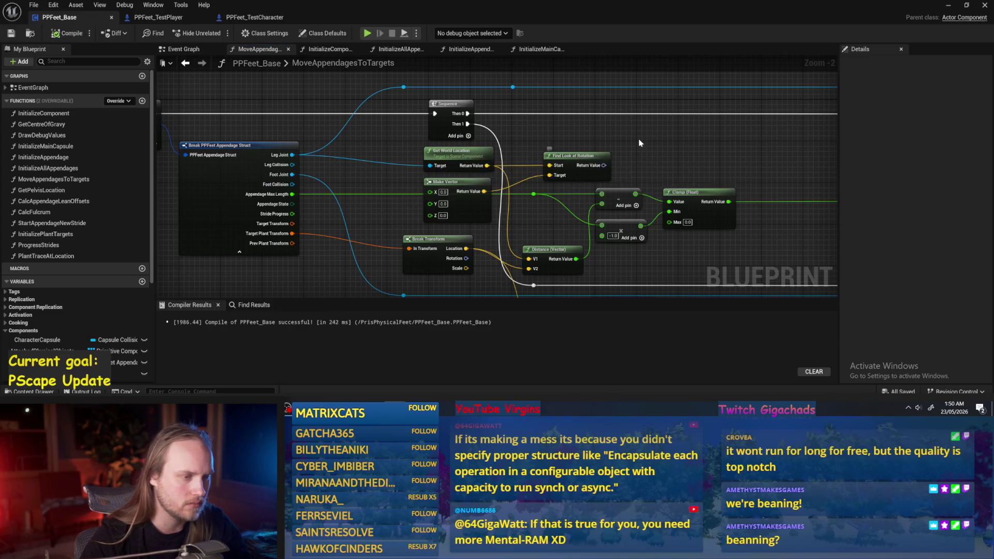
pyautogui.moveTo(578, 158); pyautogui.dragTo(553, 170)
pyautogui.click(943, 6)
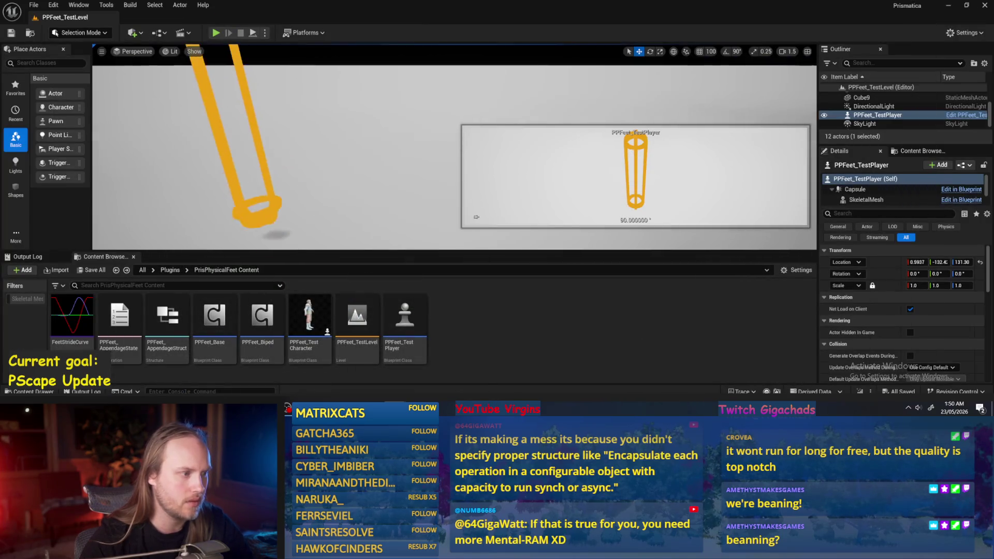
# Playtest PPFeet_TestLevel, ejecting from the player to inspect the leg behaviour up close
pyautogui.moveTo(195, 152); pyautogui.dragTo(239, 130)
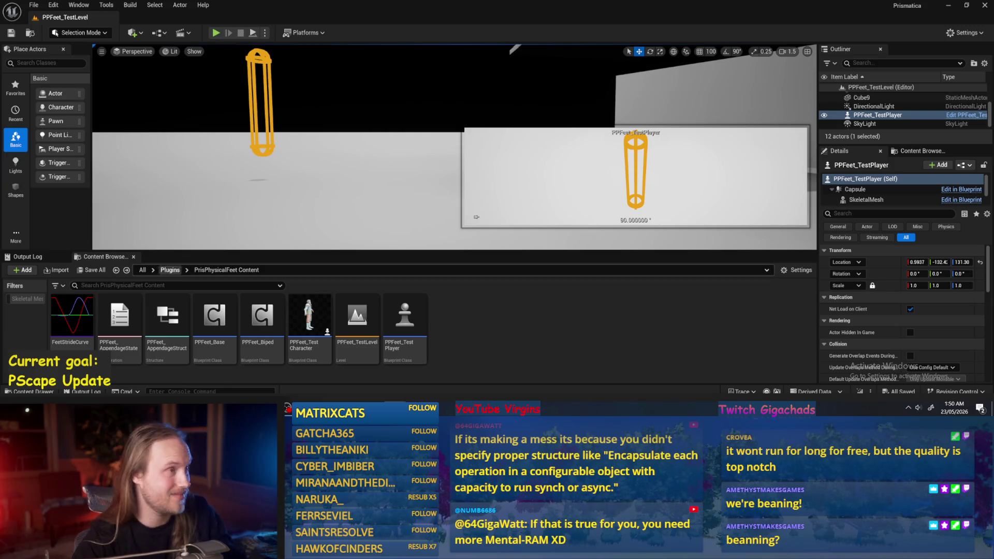
pyautogui.hotkey('alt', 'p')
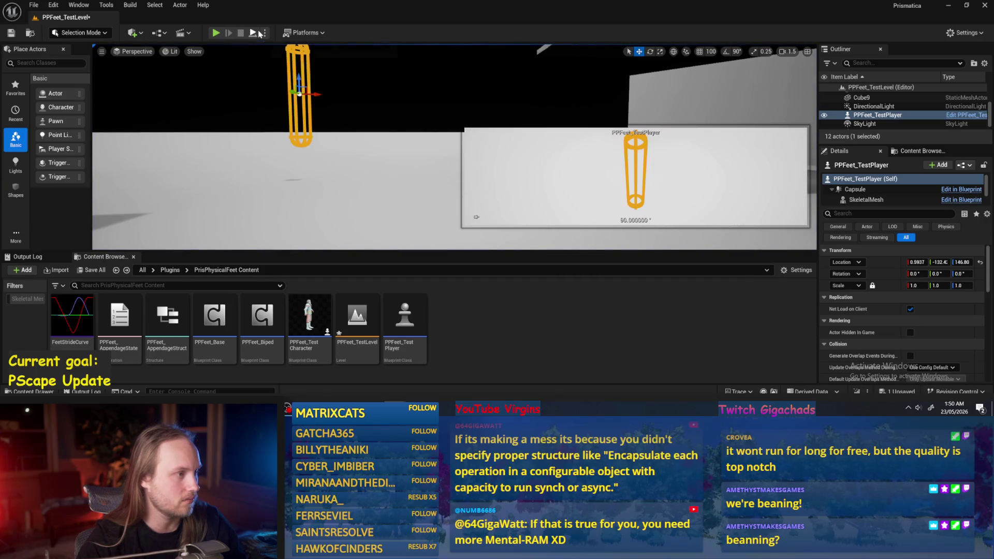
pyautogui.click(254, 33)
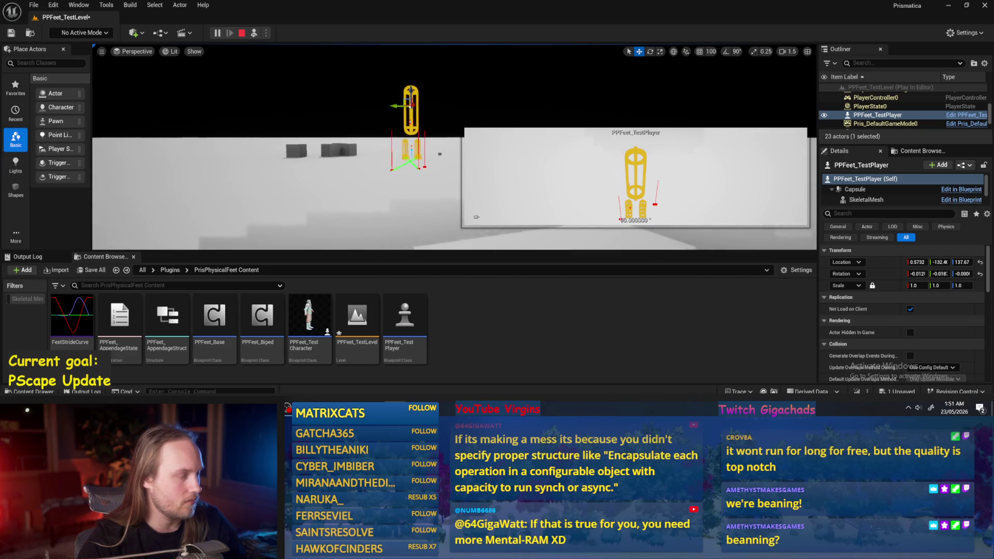
pyautogui.press('f')
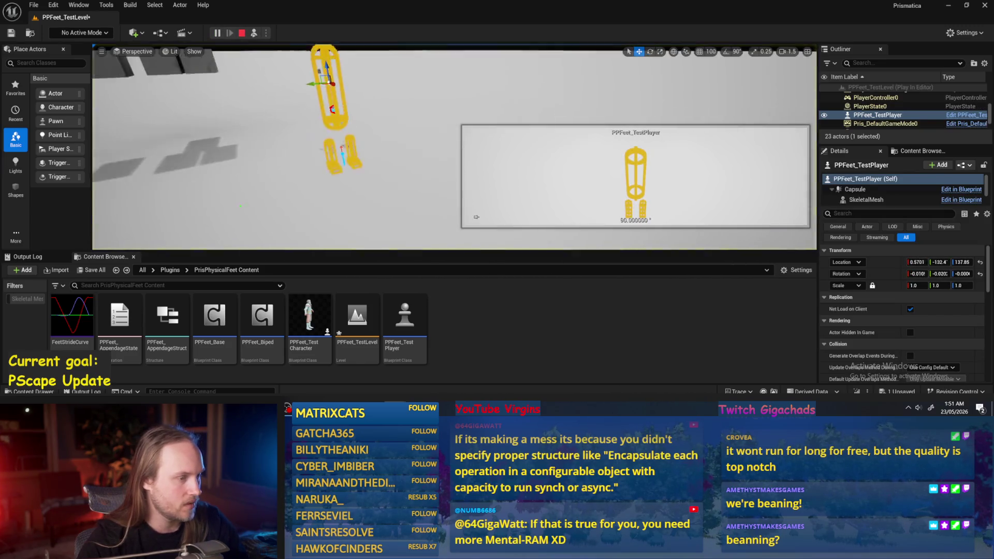
pyautogui.press('Escape')
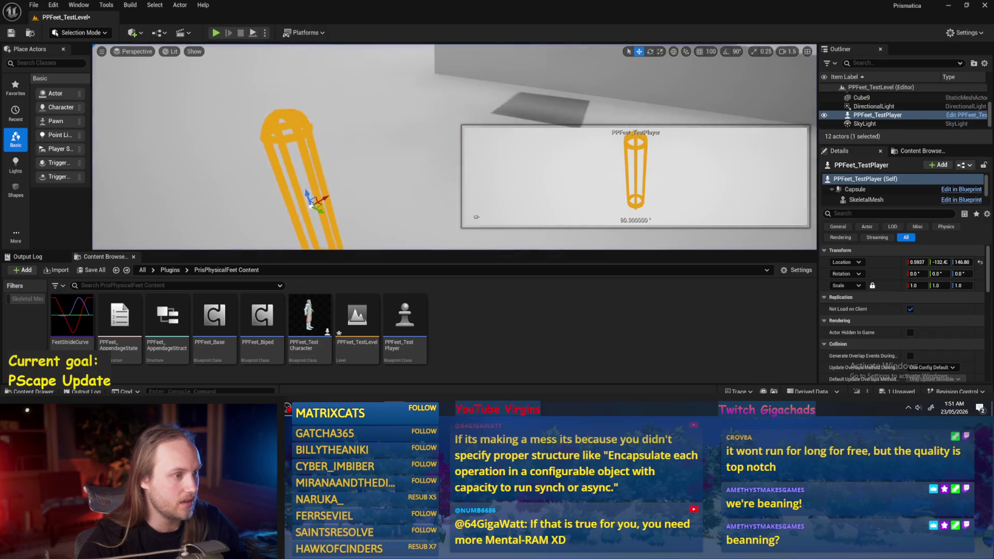
# Test-tilt the capsule a few degrees, undo it, and reopen the PPFeet_Base blueprint
pyautogui.press('f')
pyautogui.press('e')
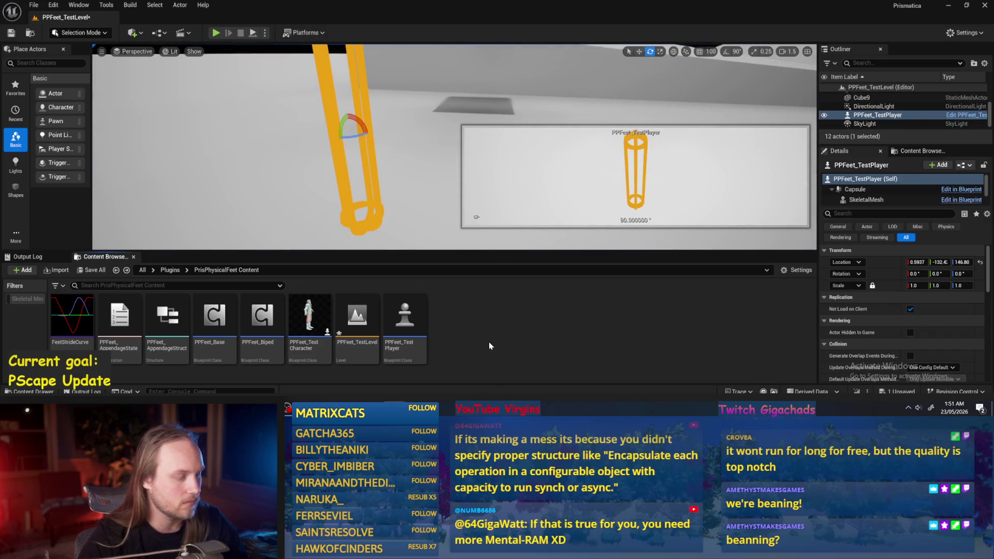
pyautogui.moveTo(369, 135); pyautogui.dragTo(362, 130)
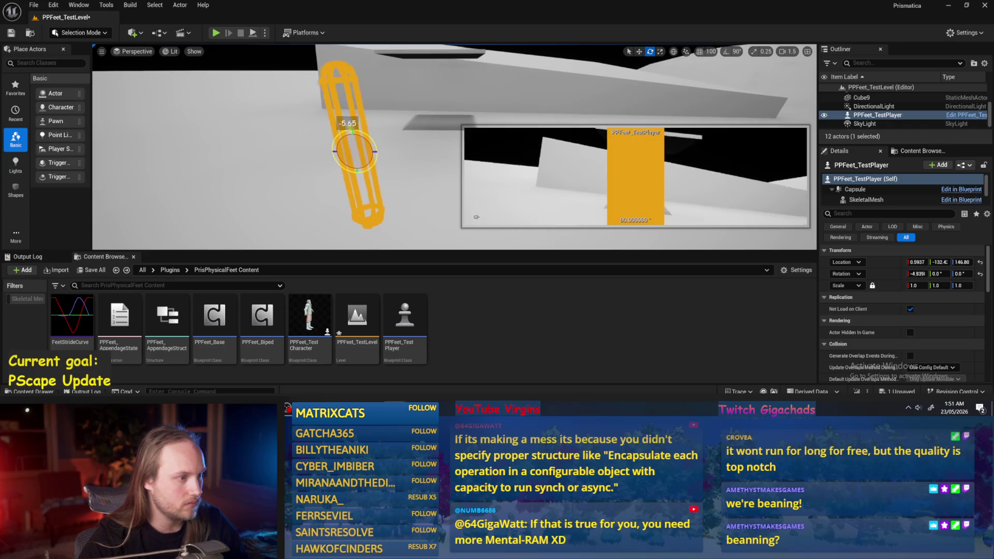
pyautogui.hotkey('ctrl', 'z')
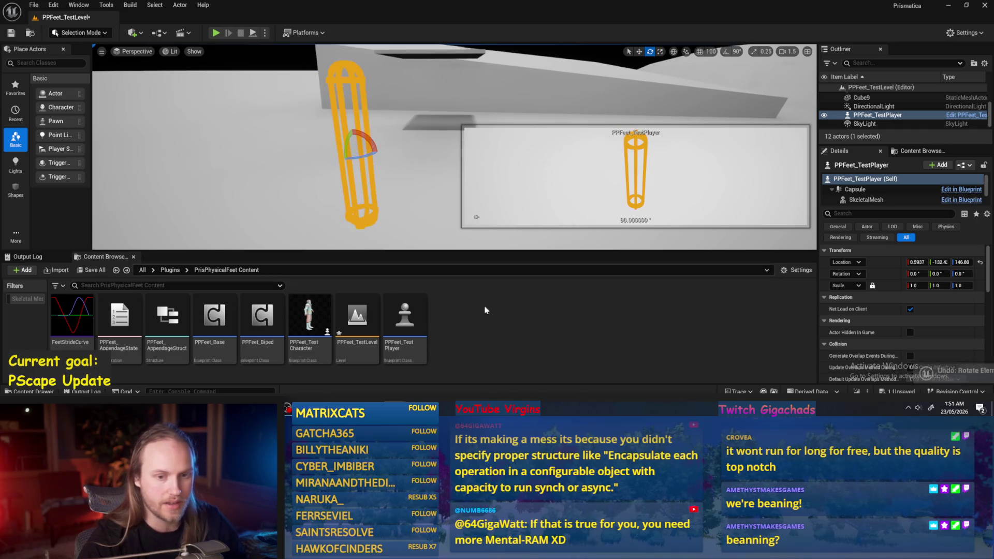
pyautogui.doubleClick(215, 317)
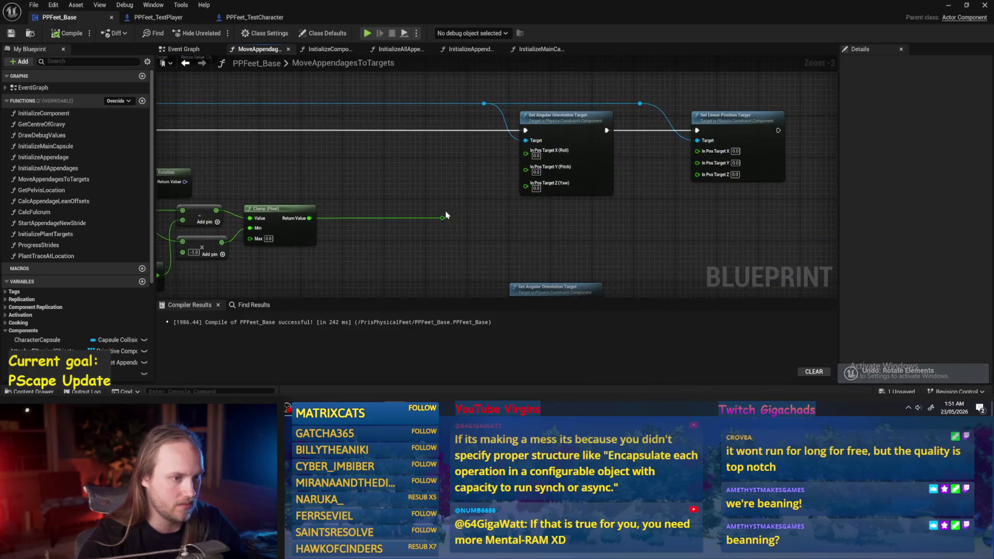